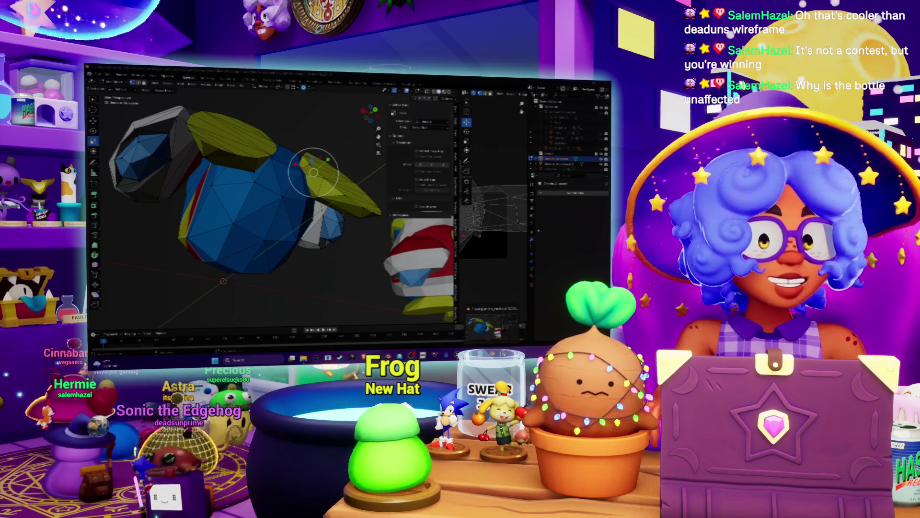
Step: Turn the penguin to face front, then switch to Spotify and play the Chill Stream Tunes playlist
middle_click_drag(313, 172, 309, 200)
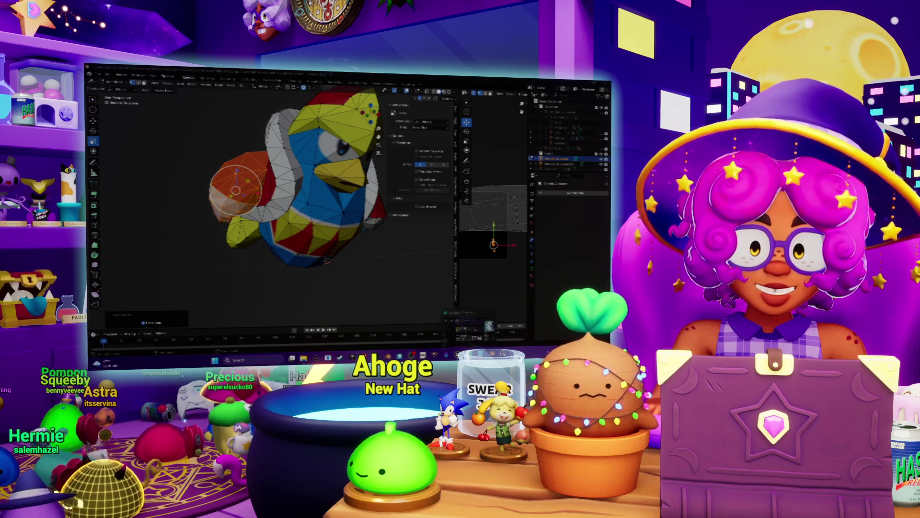
key("alt+Tab")
key("space")
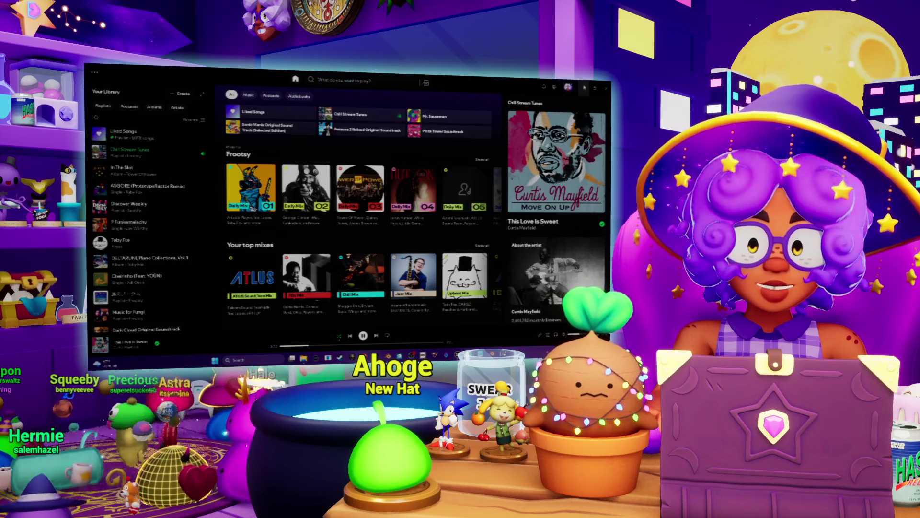
Step: Return to Blender and orbit the bird model to view its back and top
key("alt+Tab")
middle_click_drag(288, 201, 340, 185)
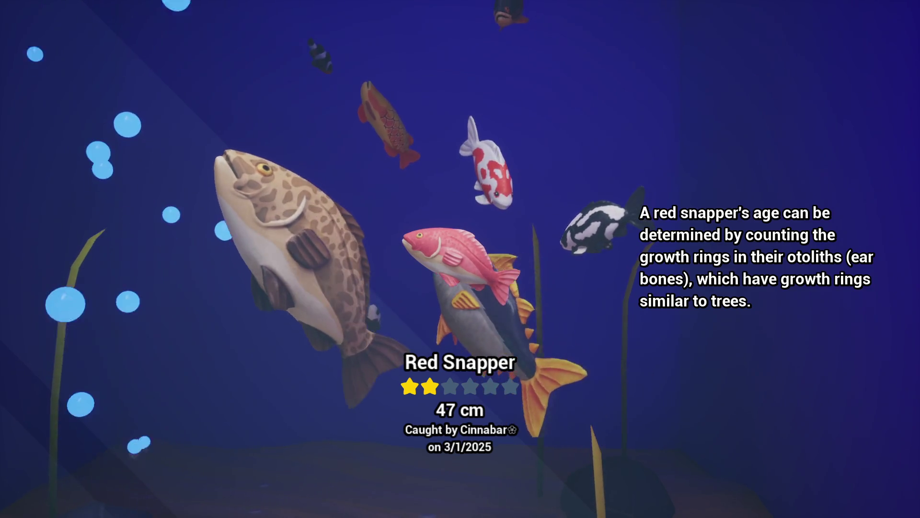
key("Escape")
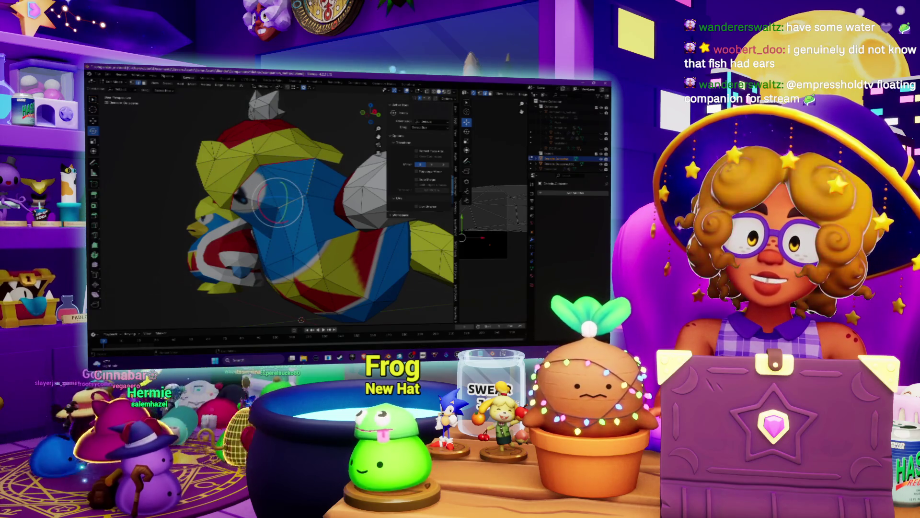
left_click(259, 86)
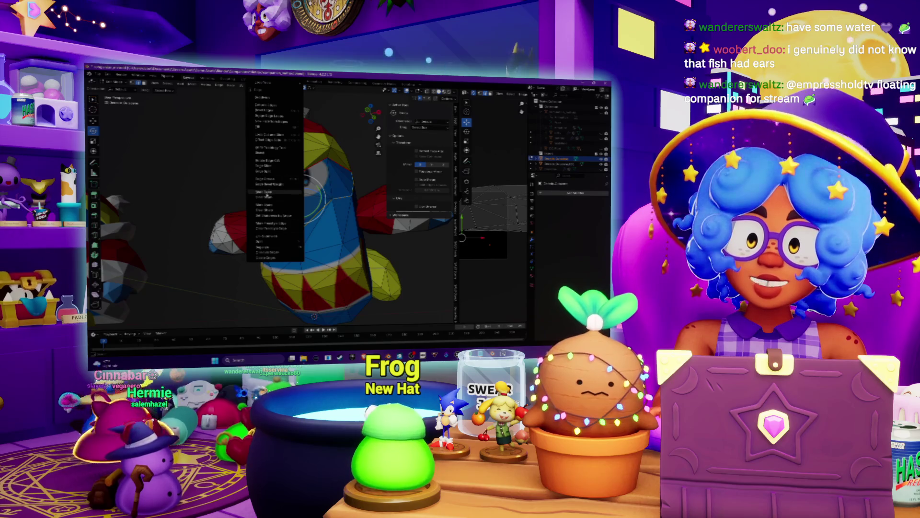
Step: Leave the circle-select brush and reveal the hidden cream cape geometry
left_click(263, 191)
middle_click_drag(262, 192, 297, 206)
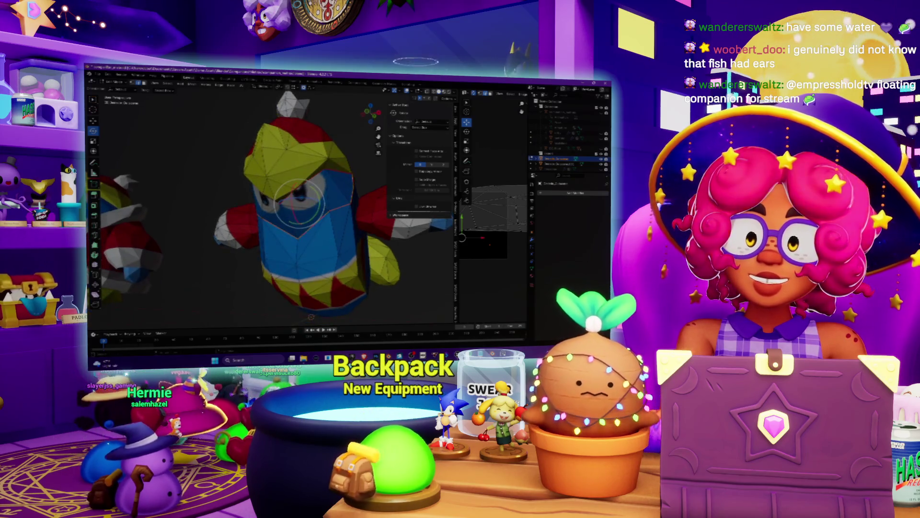
key("Escape")
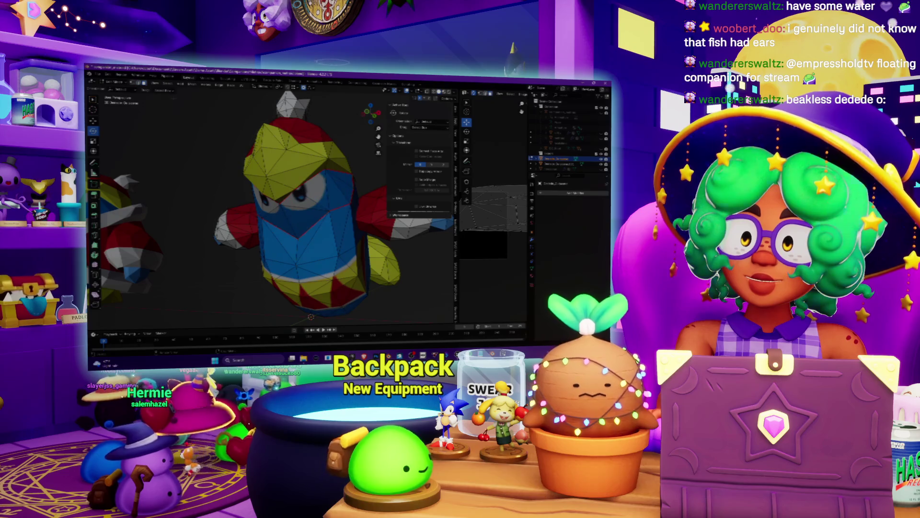
left_click(218, 85)
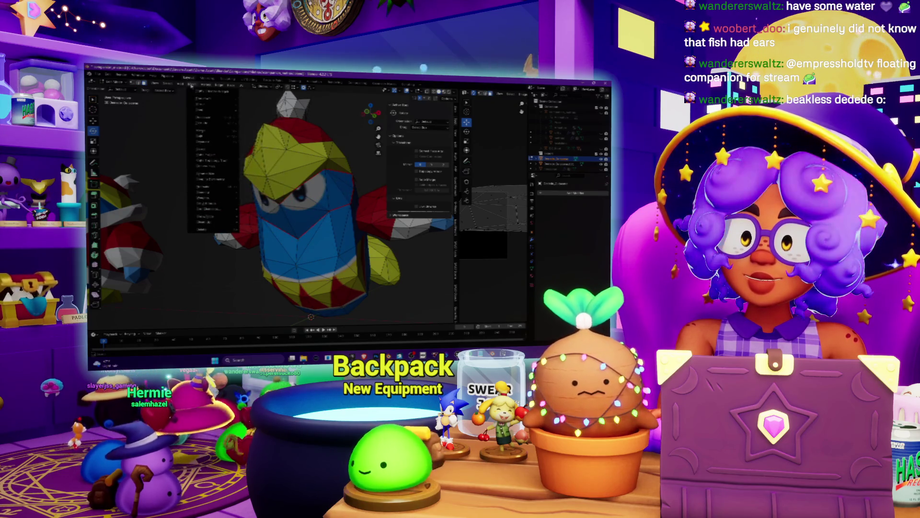
key("Escape")
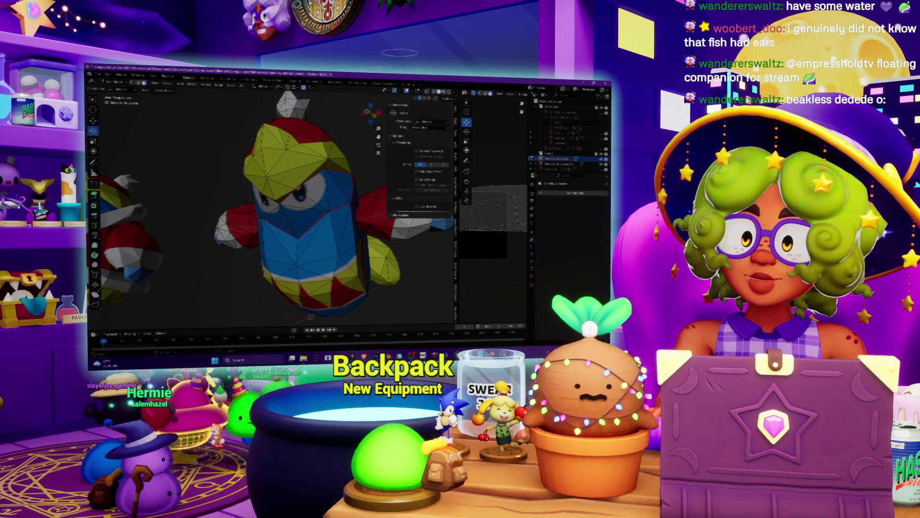
left_click(194, 84)
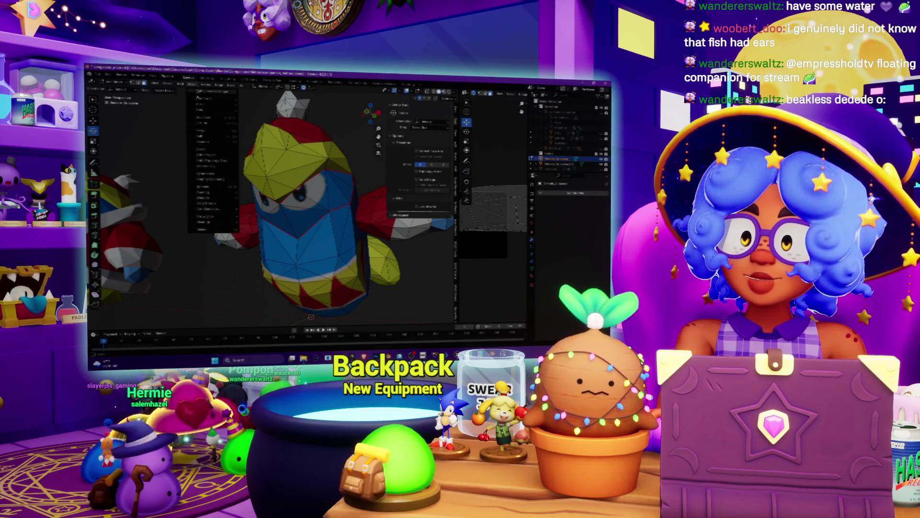
left_click(262, 216)
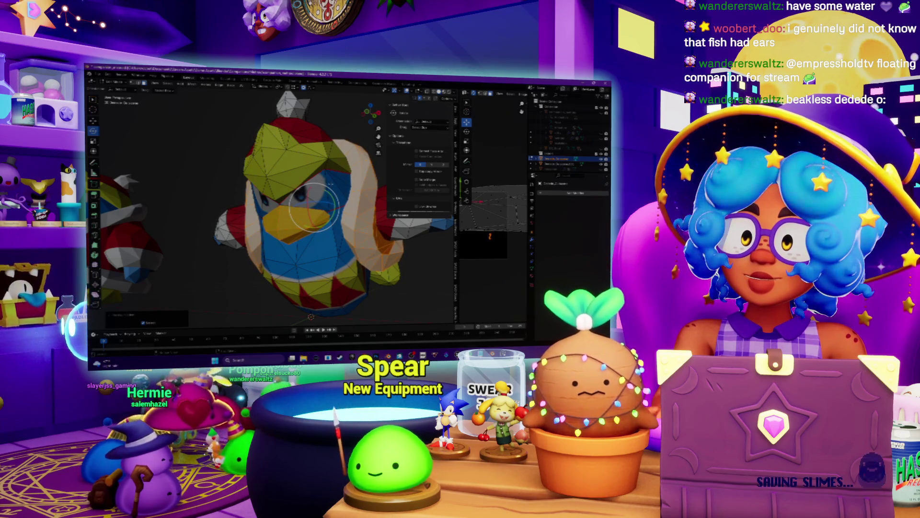
Step: Deselect all, select the linked hat geometry, and rotate it around the X axis
key("alt+a")
mouse_move(315, 201)
middle_mouse_down()
mouse_move(283, 219)
mouse_move(343, 180)
middle_mouse_up()
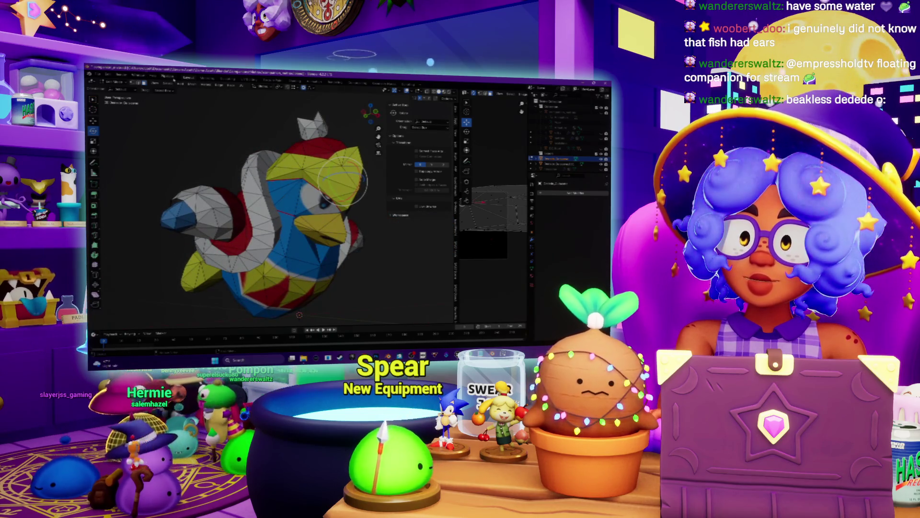
left_click(169, 84)
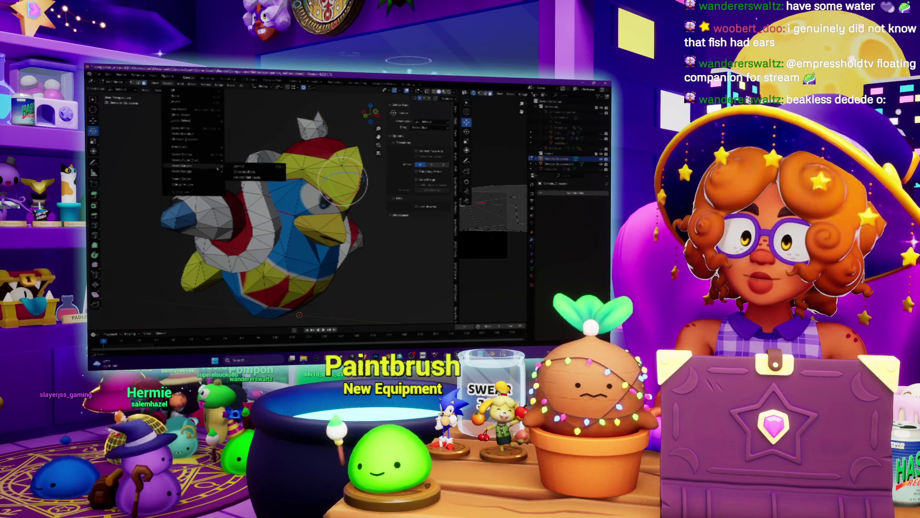
left_click(202, 176)
mouse_move(299, 314)
middle_mouse_down()
mouse_move(213, 178)
mouse_move(258, 185)
middle_mouse_up()
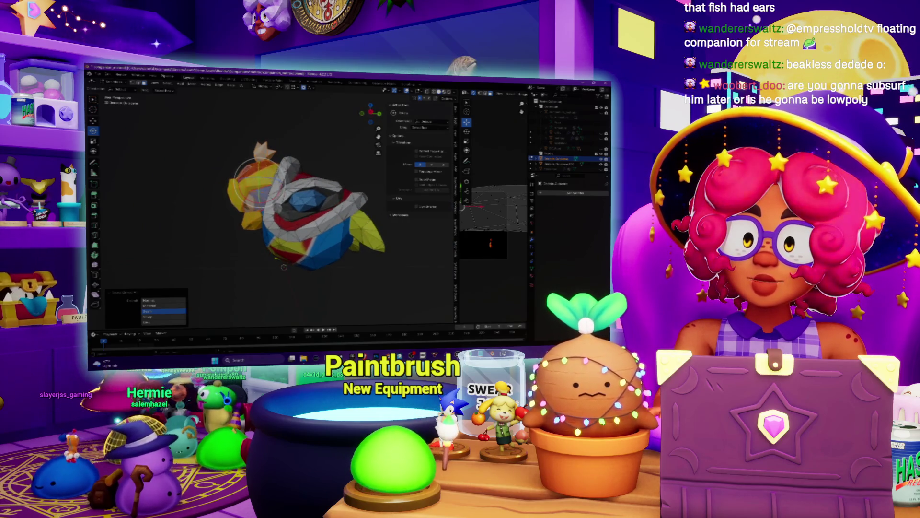
key("x")
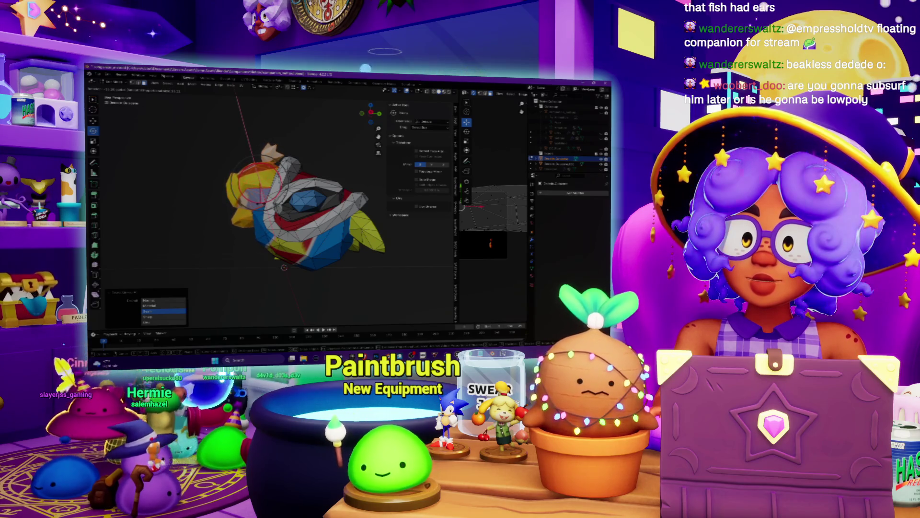
key("Return")
middle_click_drag(278, 201, 249, 192)
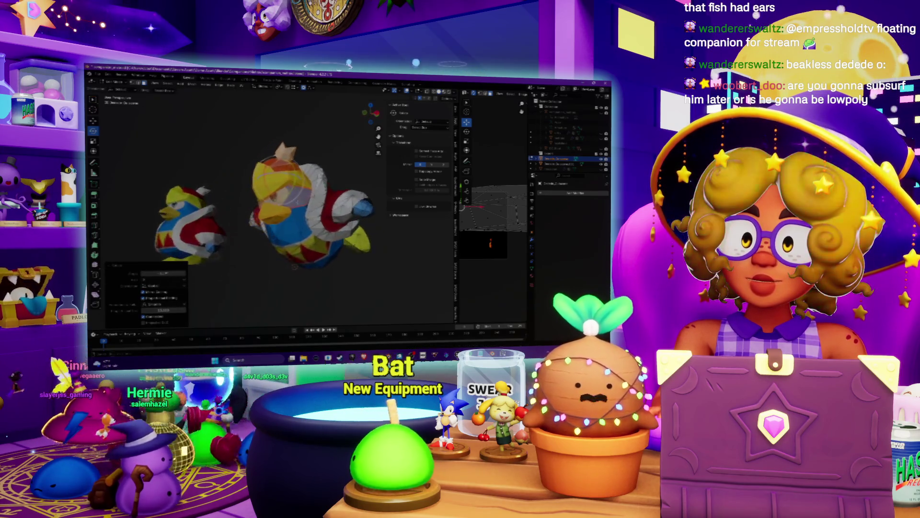
Step: Change the viewport shading lighting style so the Dedede model appears lit and shaded
scroll(278, 201, "up", 4)
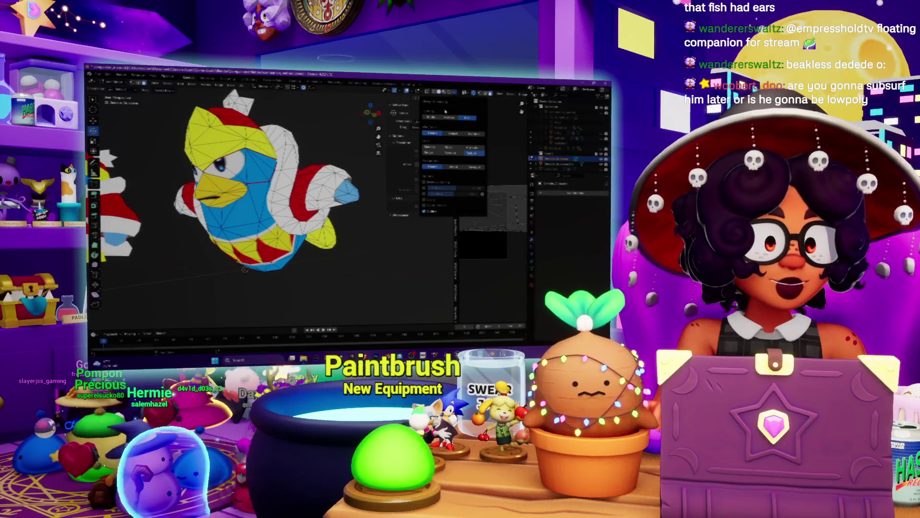
middle_click_drag(287, 215, 250, 211)
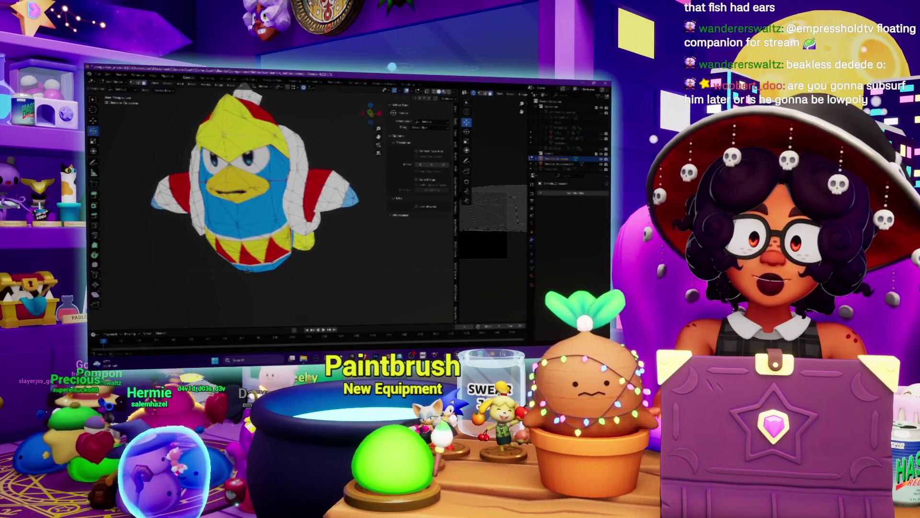
left_click(446, 91)
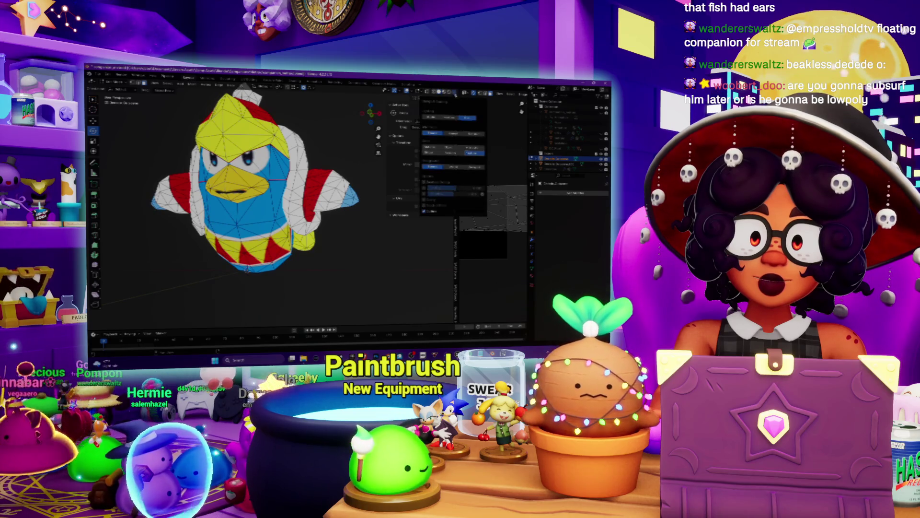
middle_click_drag(249, 211, 287, 211)
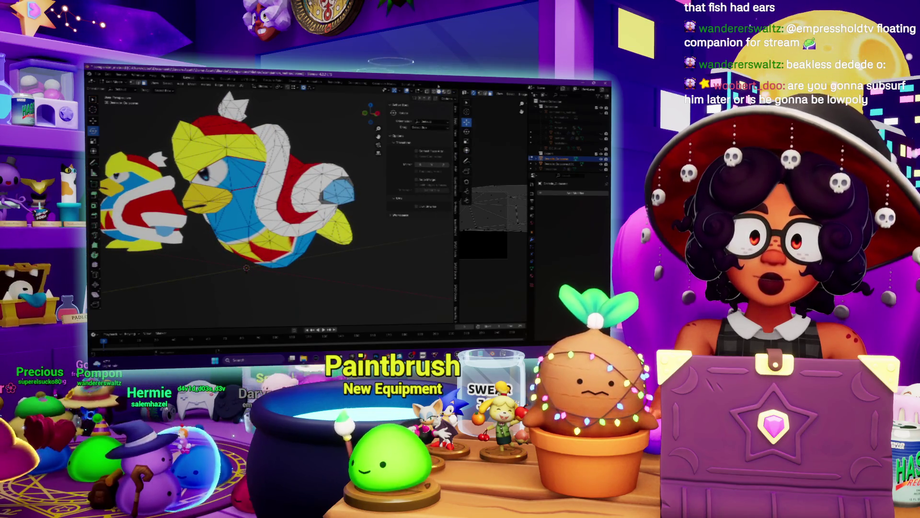
left_click(445, 91)
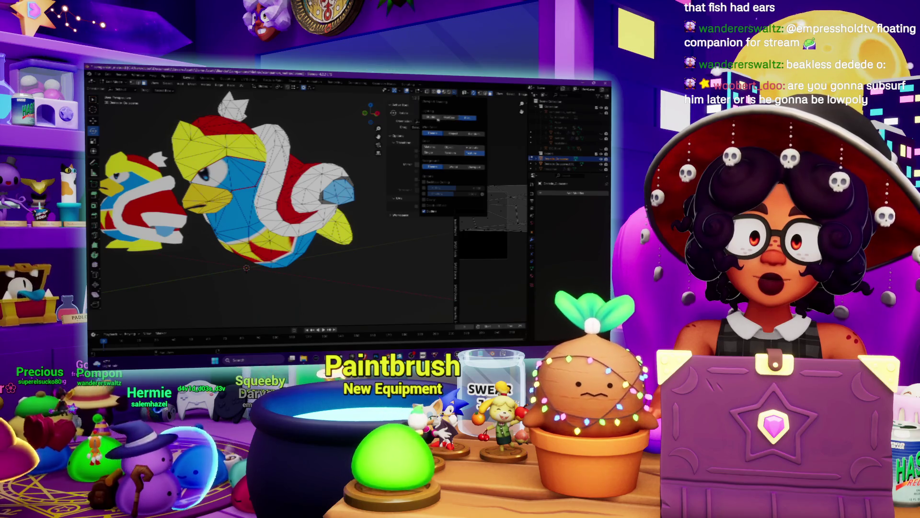
left_click(438, 119)
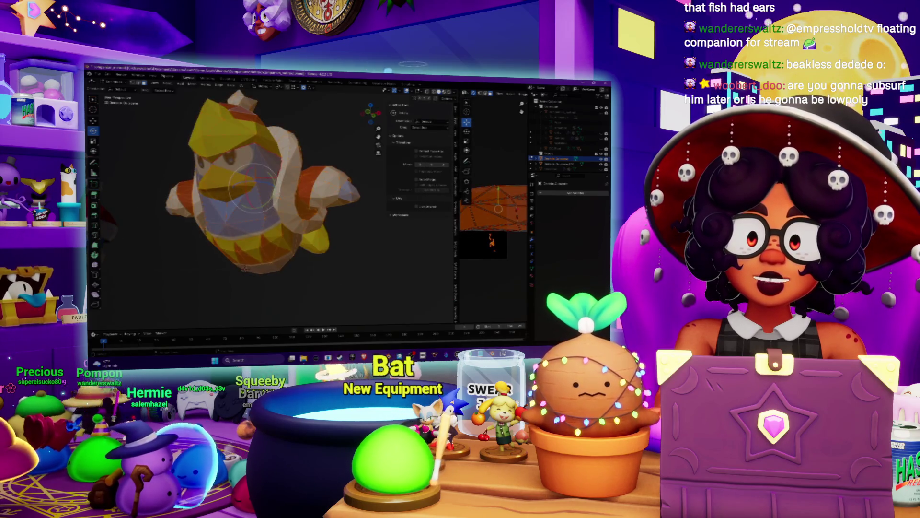
Step: Mark the selected edges as a UV seam and apply Shade Smooth to the model
left_click(240, 86)
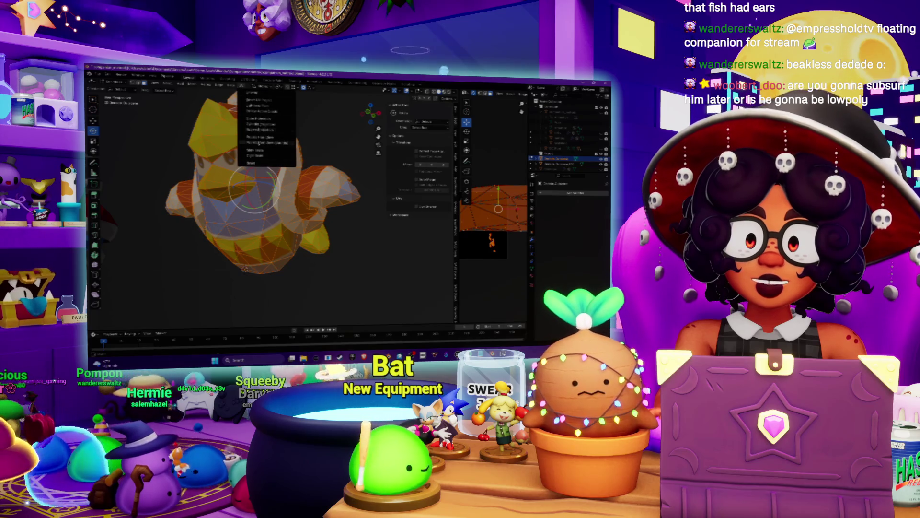
left_click(261, 131)
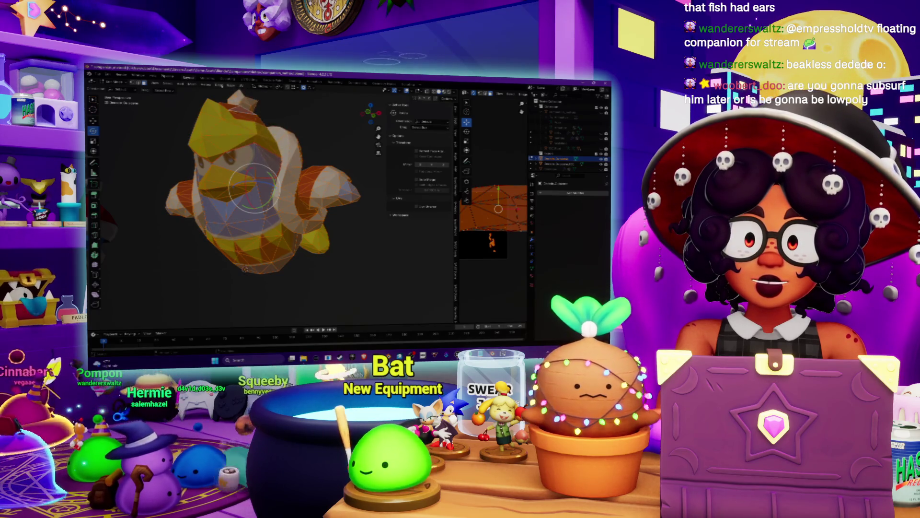
left_click(219, 85)
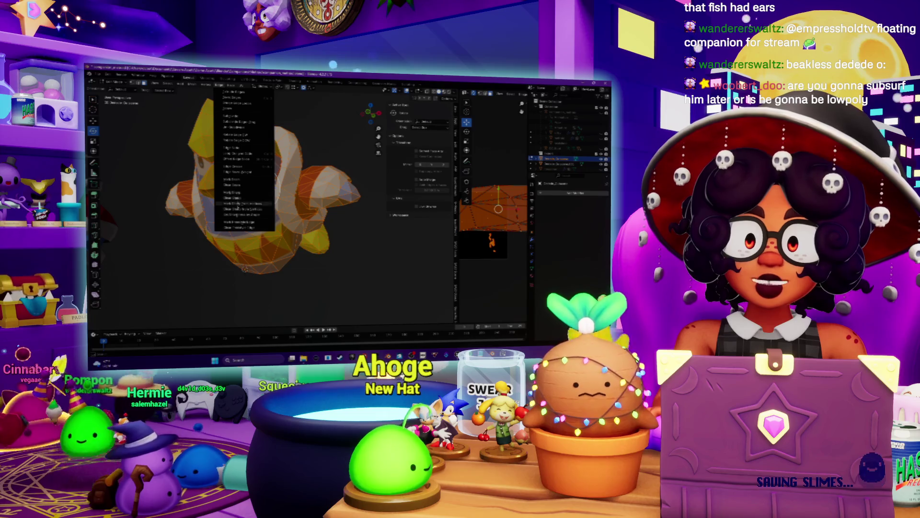
left_click(237, 171)
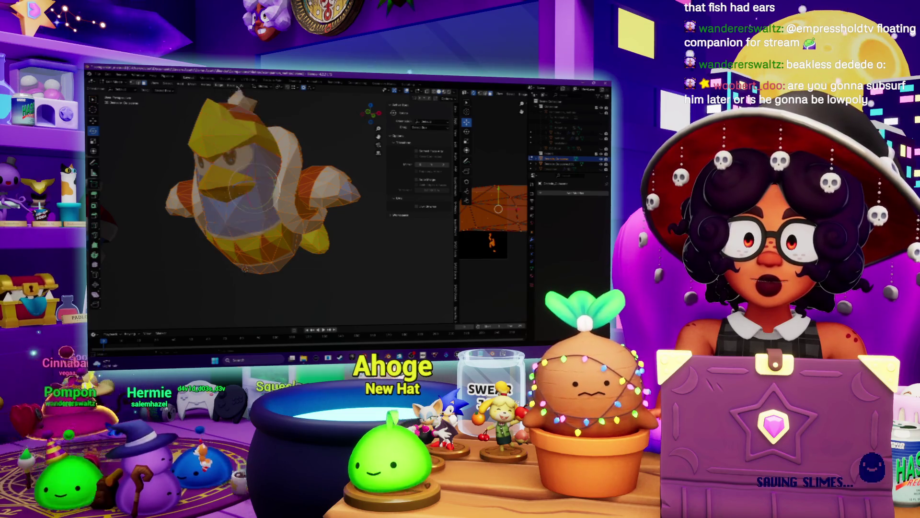
left_click(231, 85)
left_click(247, 185)
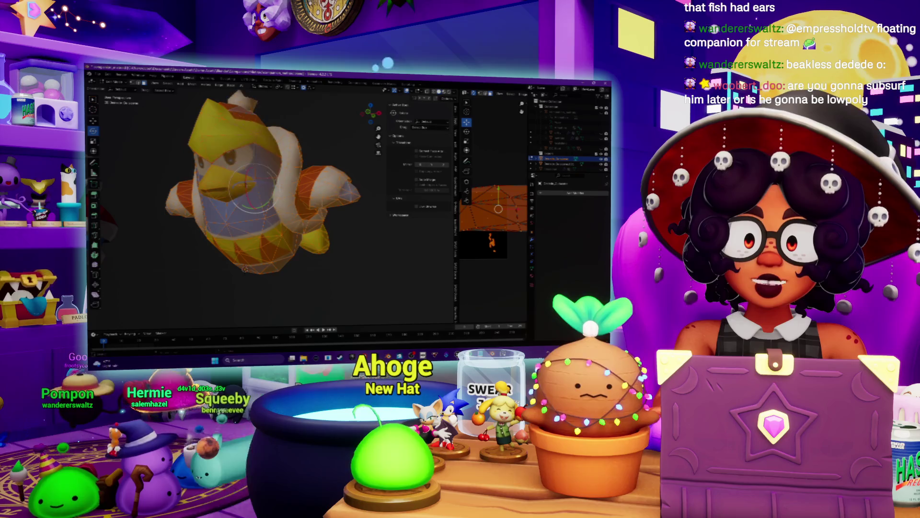
Step: Deselect all and mark another set of penguin edges as a seam
mouse_move(240, 216)
middle_mouse_down()
mouse_move(298, 216)
mouse_move(281, 182)
mouse_move(200, 154)
mouse_move(197, 174)
middle_mouse_up()
key("alt+a")
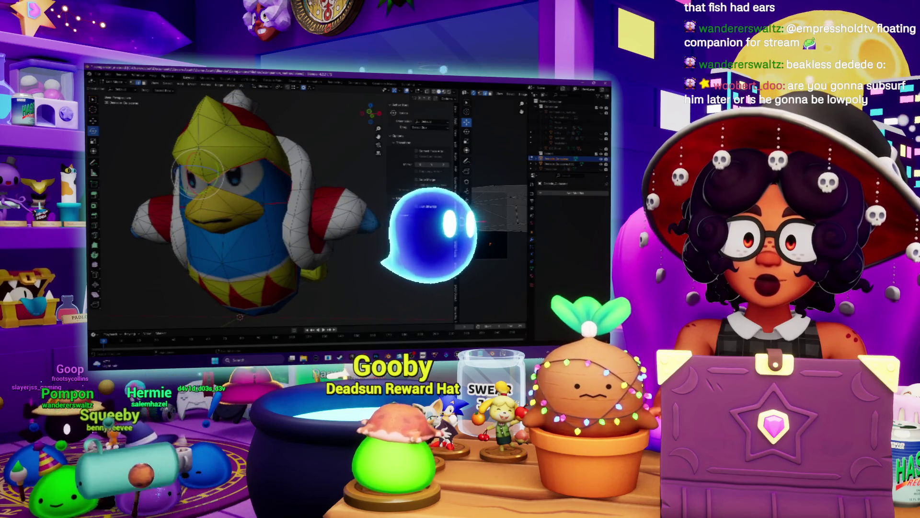
middle_click_drag(216, 178, 252, 183)
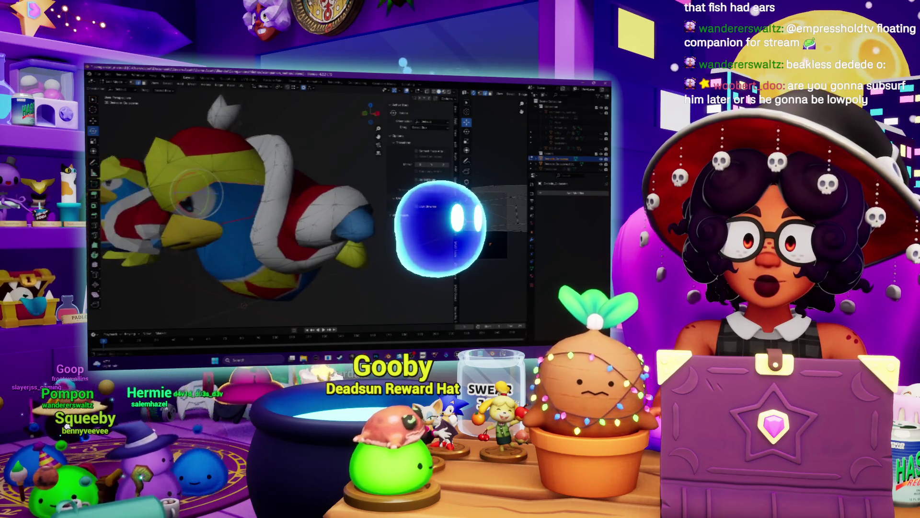
key("ctrl+e")
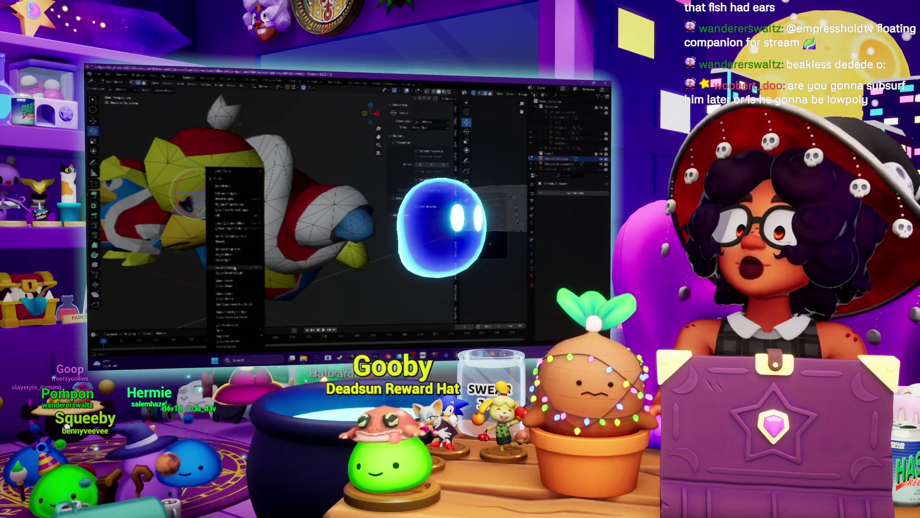
left_click(232, 293)
Step: Mark a seam near the beak and body, then select and hide the linked collar and body region
middle_click_drag(232, 294, 272, 307)
mouse_move(214, 216)
middle_mouse_down()
mouse_move(259, 204)
mouse_move(285, 167)
mouse_move(297, 201)
mouse_move(319, 165)
middle_mouse_up()
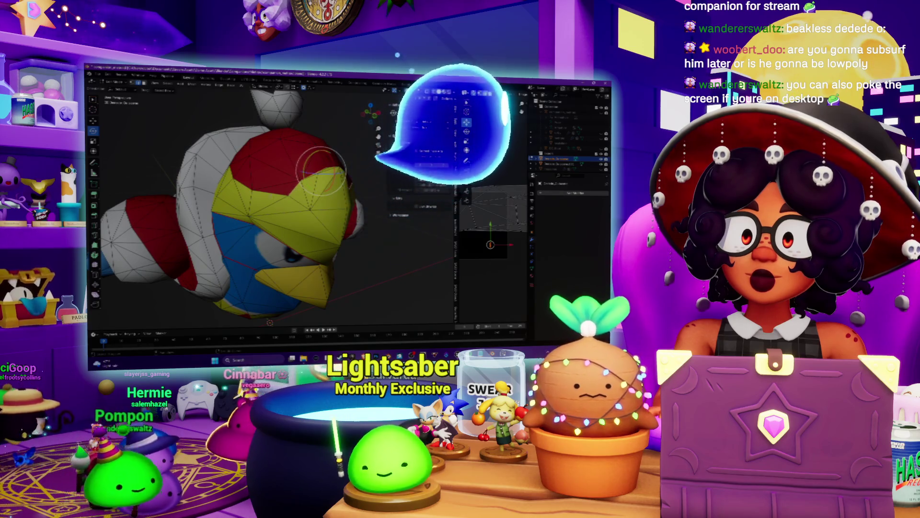
middle_click_drag(316, 173, 335, 195)
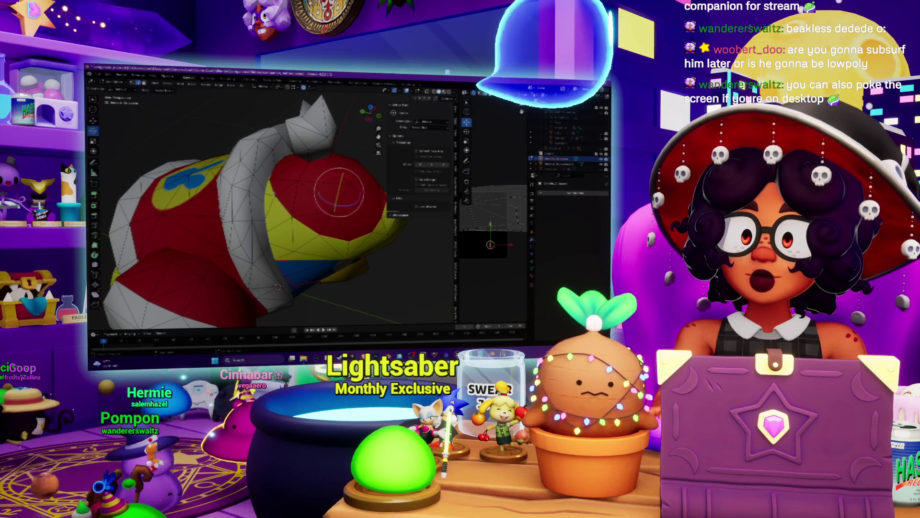
key("ctrl+e")
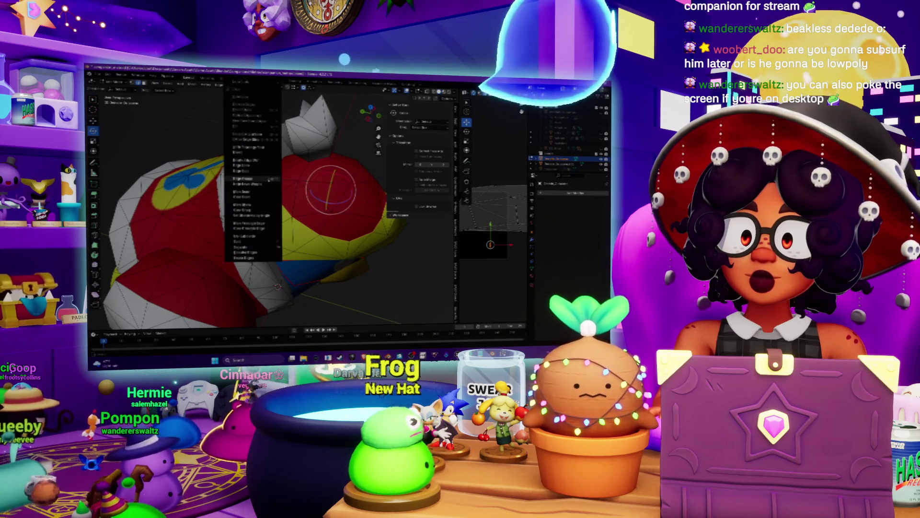
left_click(268, 188)
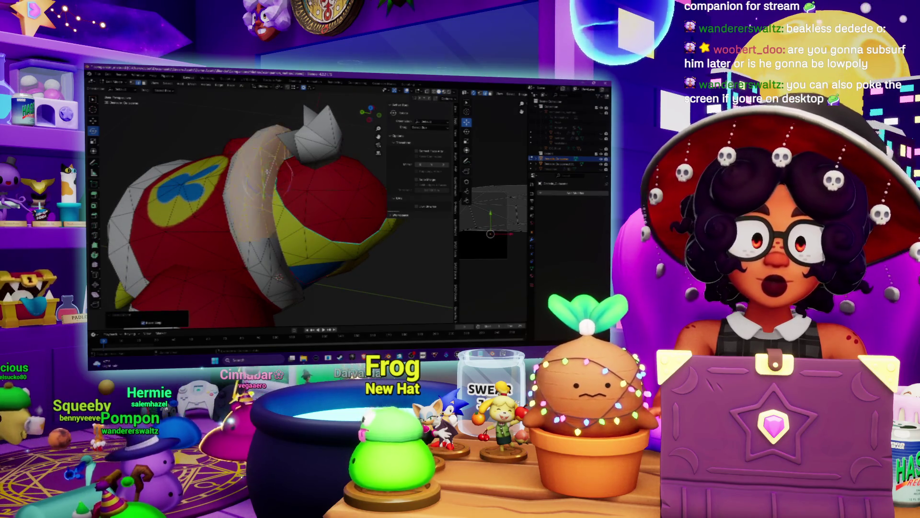
key("l")
key("h")
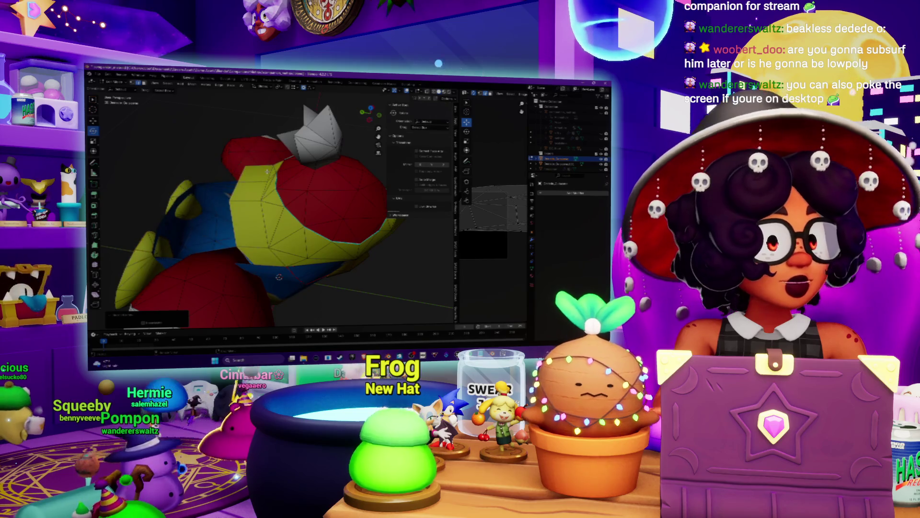
middle_click_drag(269, 240, 274, 192)
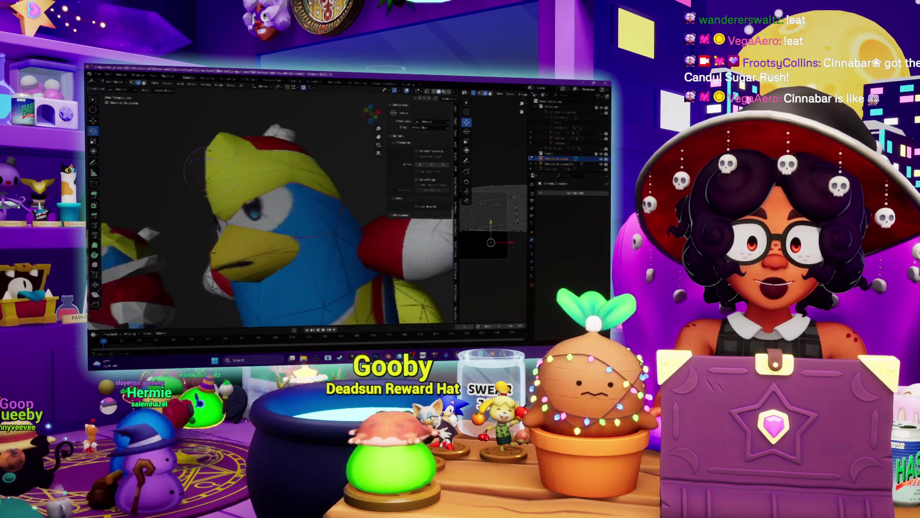
Step: Mark the selected head edges as seams, zoom out, and switch to Object Mode
left_click(201, 81)
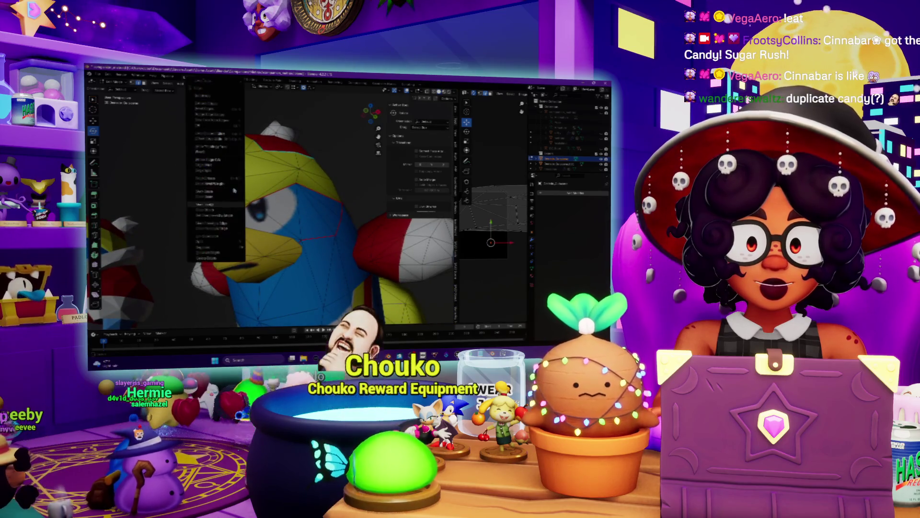
left_click(211, 207)
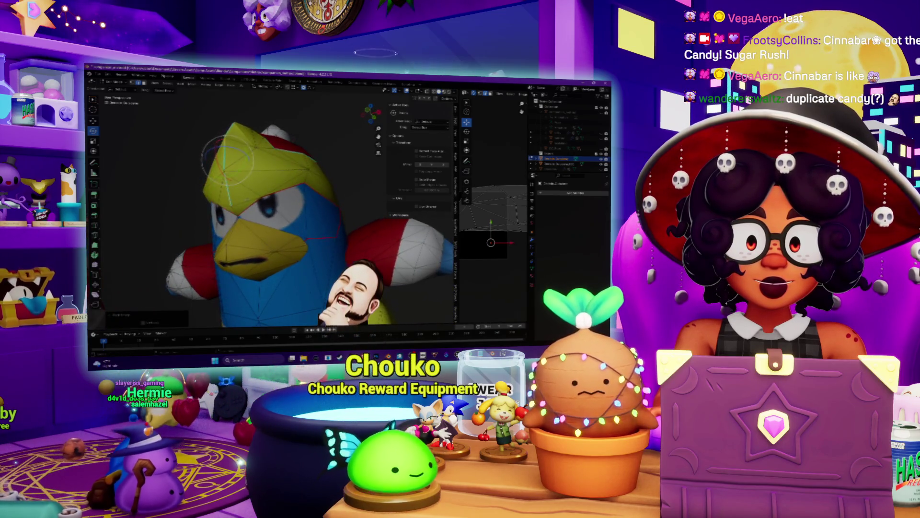
mouse_move(247, 199)
middle_mouse_down()
mouse_move(312, 214)
mouse_move(218, 216)
mouse_move(240, 204)
mouse_move(286, 207)
middle_mouse_up()
key("ctrl+e")
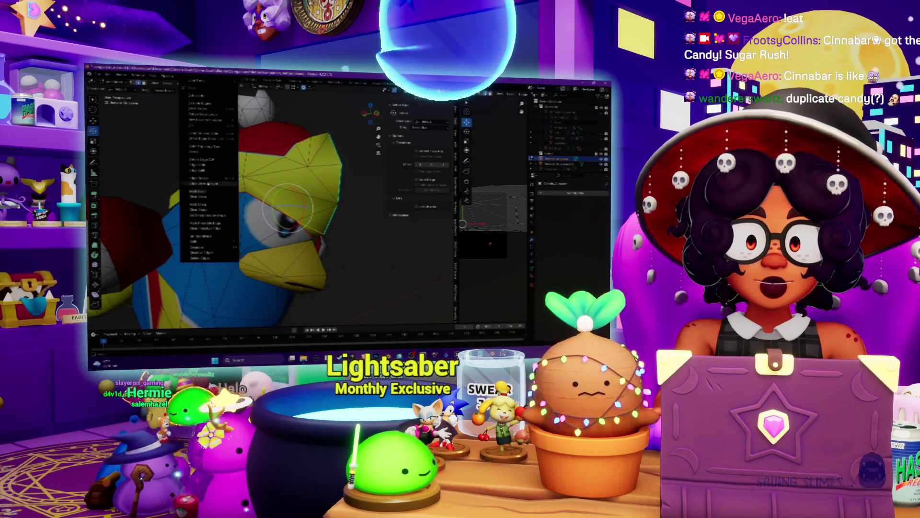
left_click(205, 205)
middle_click_drag(205, 205, 259, 211)
scroll(255, 211, "down", 5)
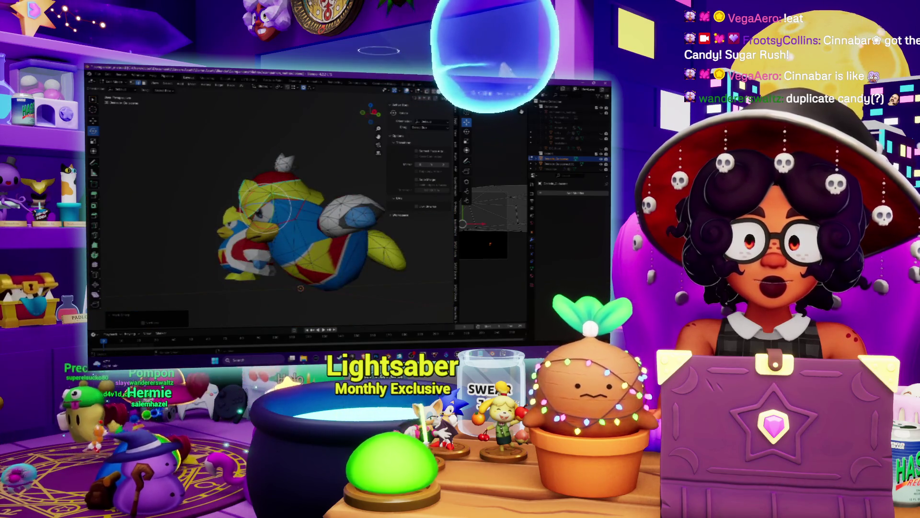
key("Tab")
mouse_move(264, 207)
middle_mouse_down()
mouse_move(271, 219)
mouse_move(298, 218)
mouse_move(233, 242)
mouse_move(269, 233)
mouse_move(289, 257)
middle_mouse_up()
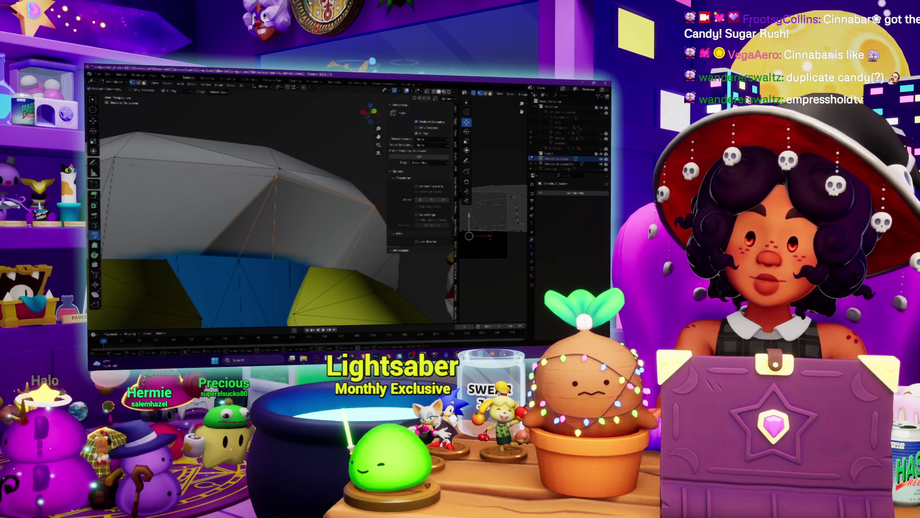
Step: Select the white trim's top edges and face, change their shading, then clear the selection
left_click(196, 168)
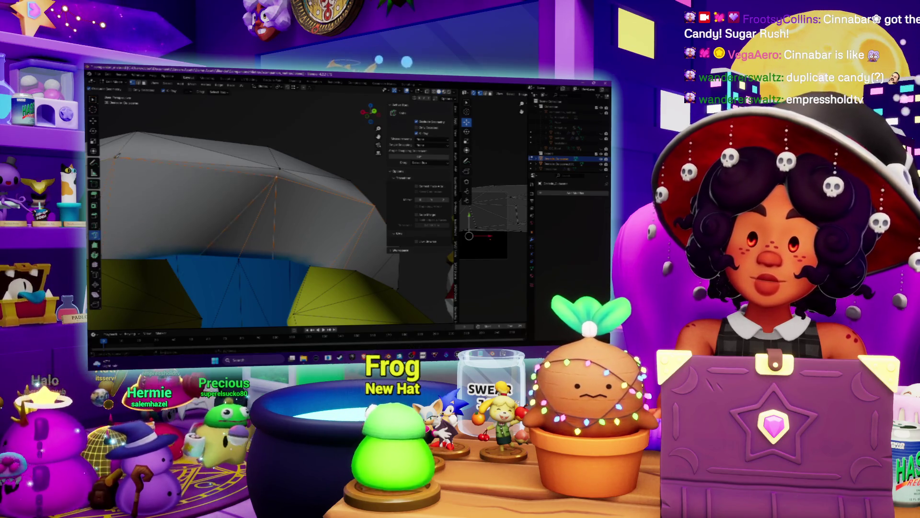
middle_click_drag(240, 216, 268, 191)
left_click(276, 204)
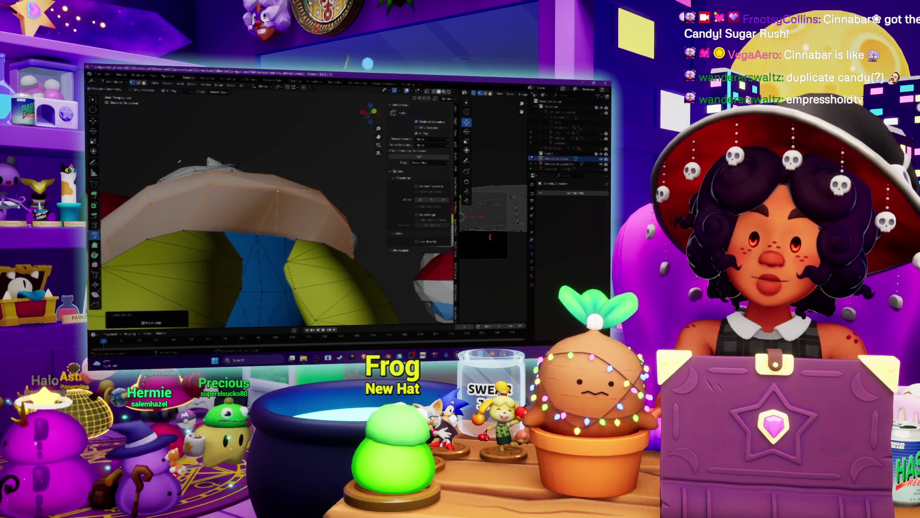
left_click(232, 87)
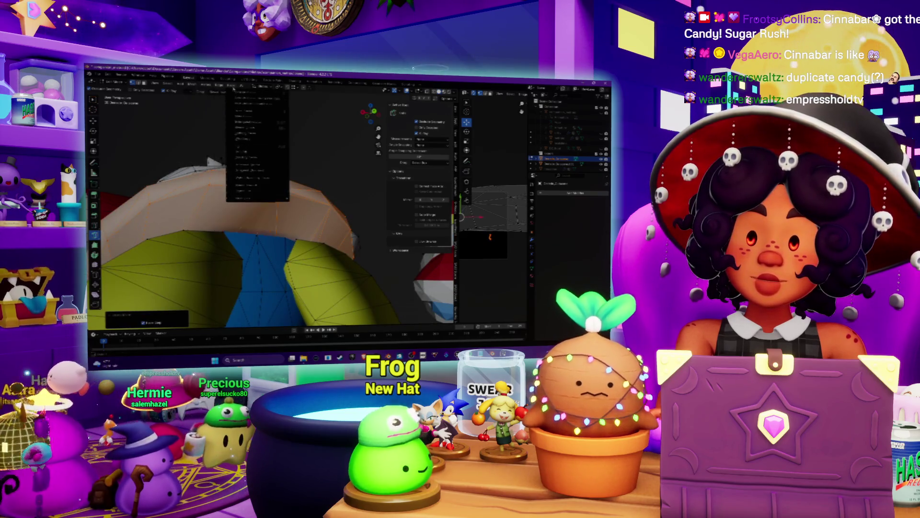
left_click(257, 191)
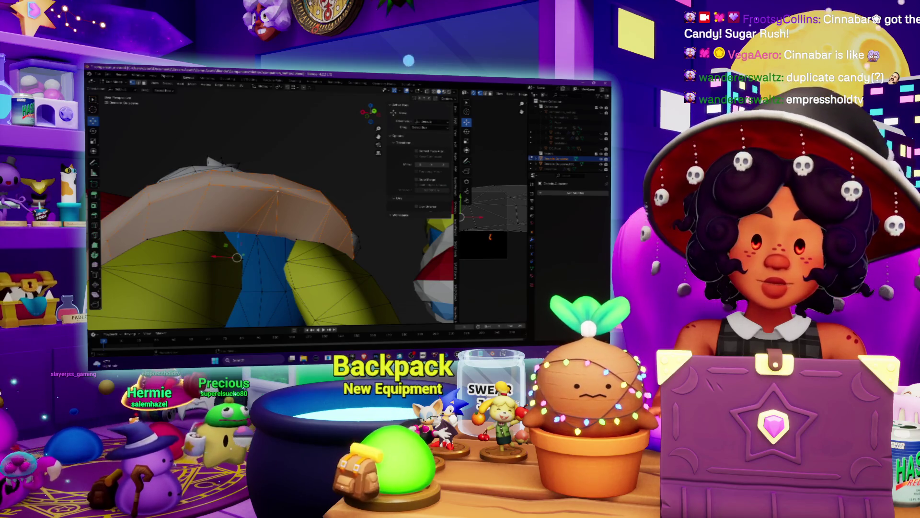
key("p")
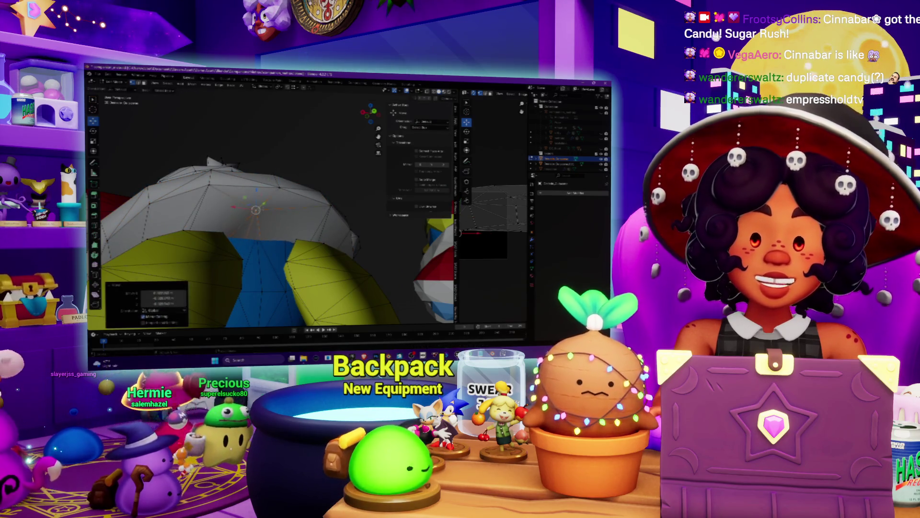
Step: Zoom and orbit around the penguin to look over the hat, arm and whole model
scroll(268, 206, "up", 8)
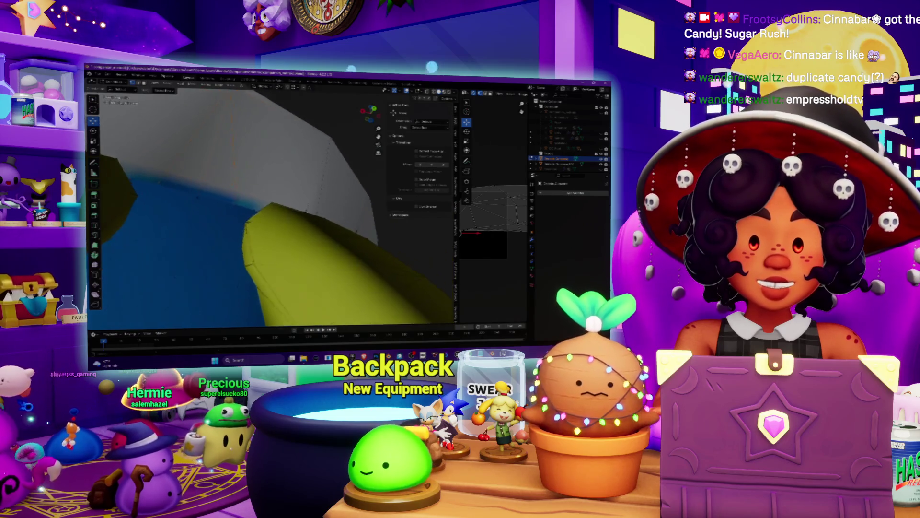
scroll(268, 206, "down", 8)
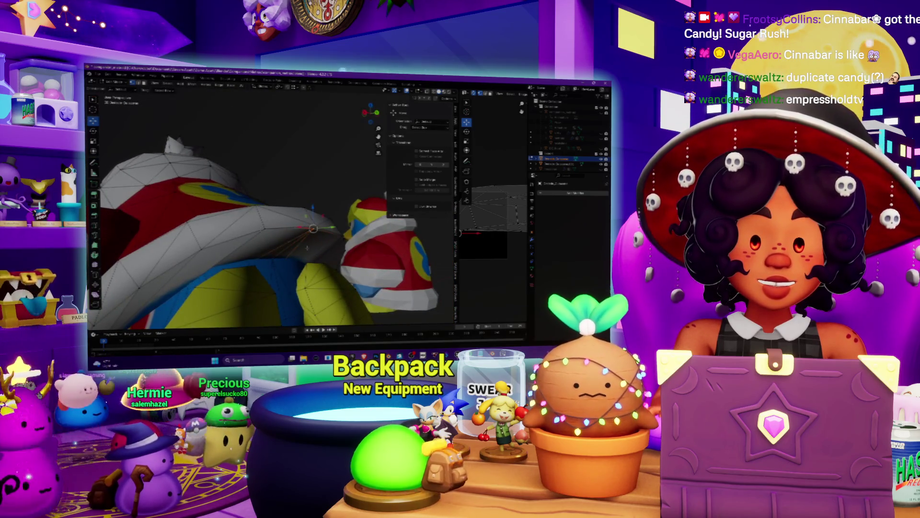
scroll(307, 247, "up", 3)
scroll(307, 247, "up", 3)
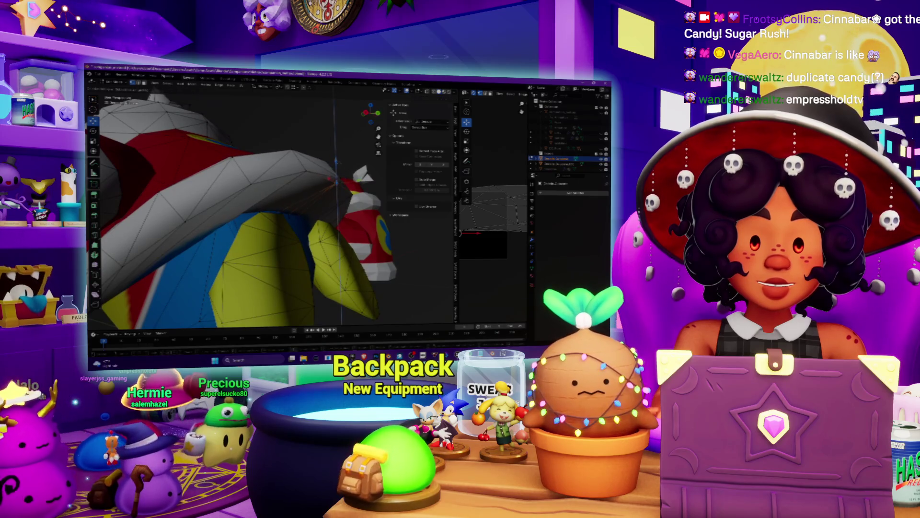
middle_click_drag(269, 206, 282, 189)
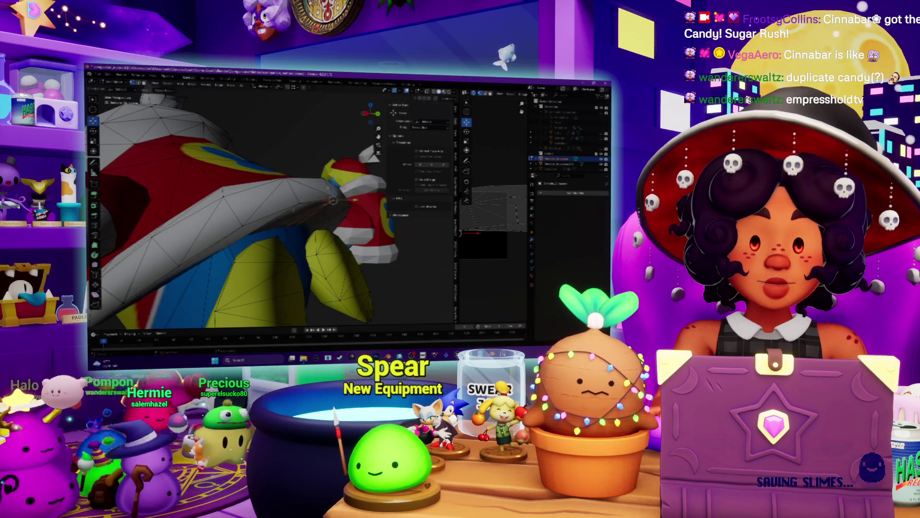
scroll(240, 206, "down", 5)
mouse_move(240, 206)
middle_mouse_down()
mouse_move(211, 201)
mouse_move(297, 168)
middle_mouse_up()
scroll(298, 168, "up", 3)
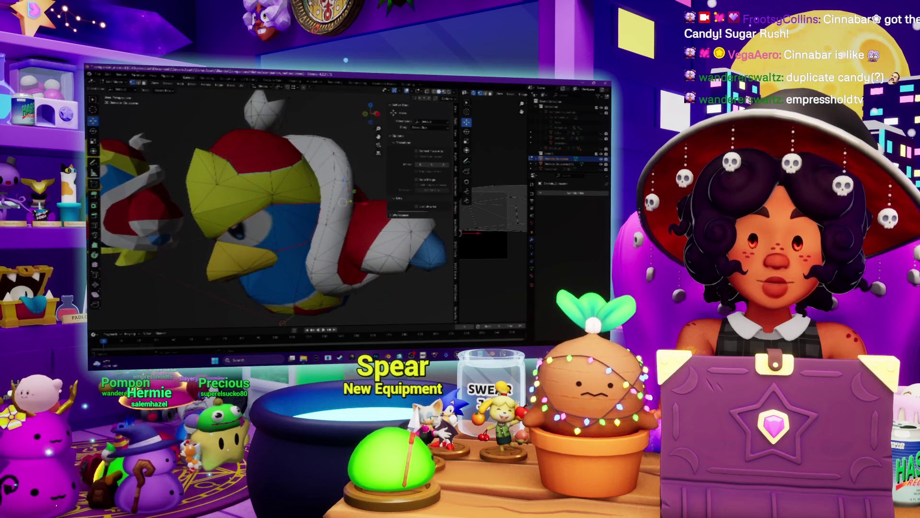
Step: Select the entire penguin mesh and apply an Edge menu command to it
key("a")
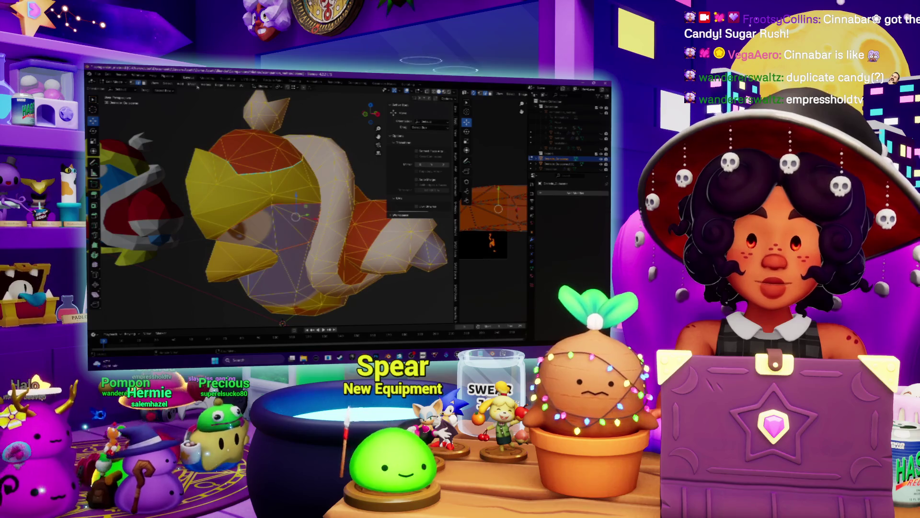
left_click(197, 86)
mouse_move(205, 86)
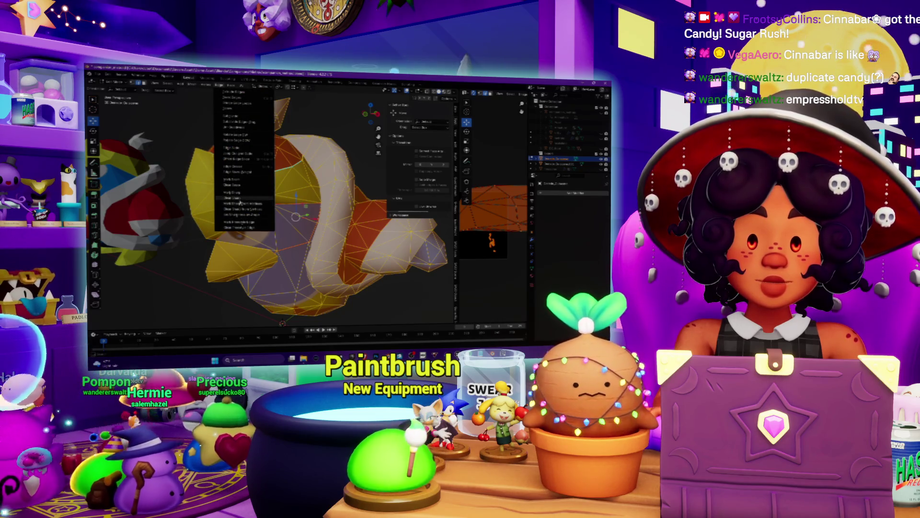
left_click(240, 203)
Step: Inspect both penguin models in Object Mode, then return to Edit Mode
left_click(109, 89)
left_click(113, 95)
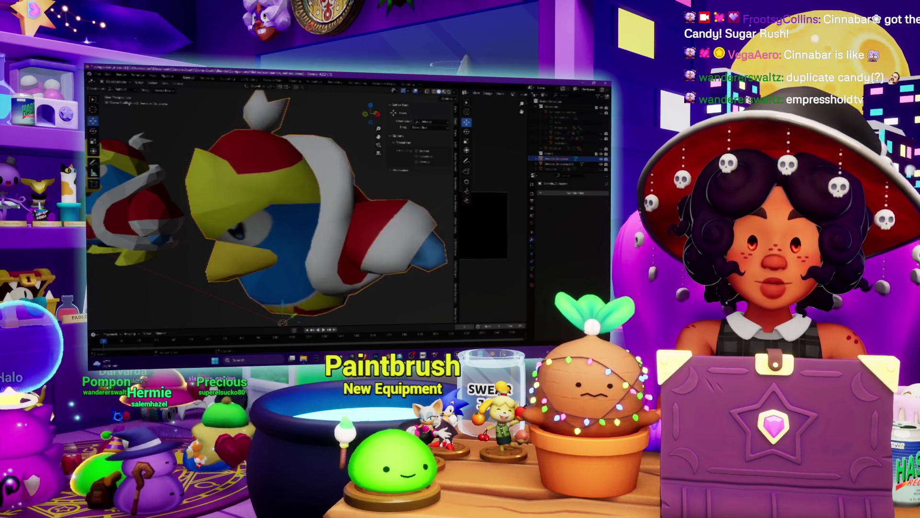
scroll(268, 206, "down", 4)
mouse_move(268, 206)
middle_mouse_down()
mouse_move(297, 211)
mouse_move(282, 201)
mouse_move(302, 192)
mouse_move(317, 202)
middle_mouse_up()
scroll(288, 206, "up", 3)
scroll(321, 201, "up", 3)
scroll(321, 200, "up", 3)
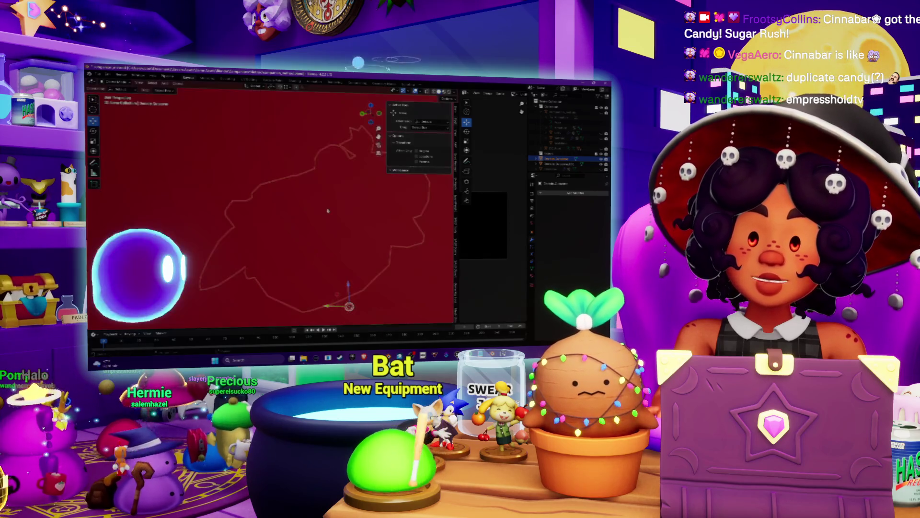
scroll(321, 201, "down", 3)
mouse_move(321, 201)
middle_mouse_down()
mouse_move(284, 211)
mouse_move(228, 189)
mouse_move(269, 201)
mouse_move(307, 189)
mouse_move(264, 195)
mouse_move(336, 192)
middle_mouse_up()
key("Tab")
scroll(269, 201, "down", 3)
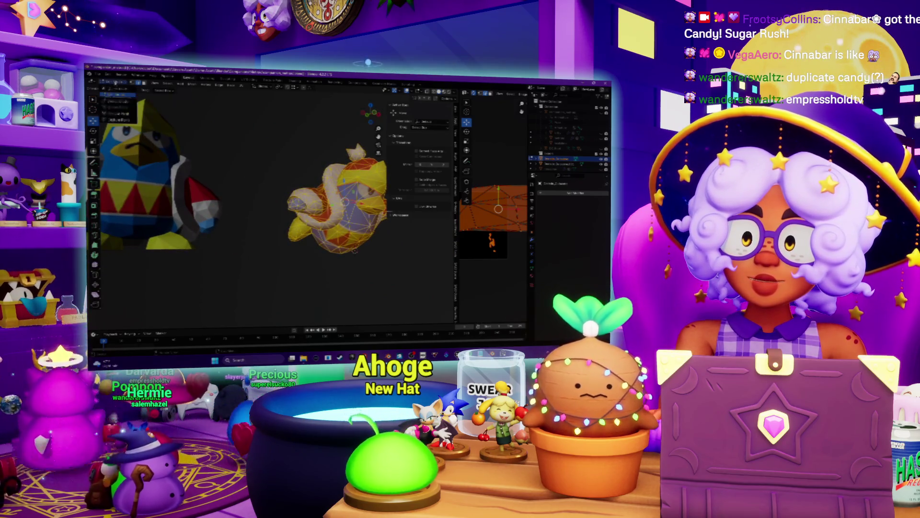
Step: Leave Edit Mode and hide the left penguin model
key("Tab")
left_click(180, 162)
middle_click_drag(181, 162, 206, 163)
key("Delete")
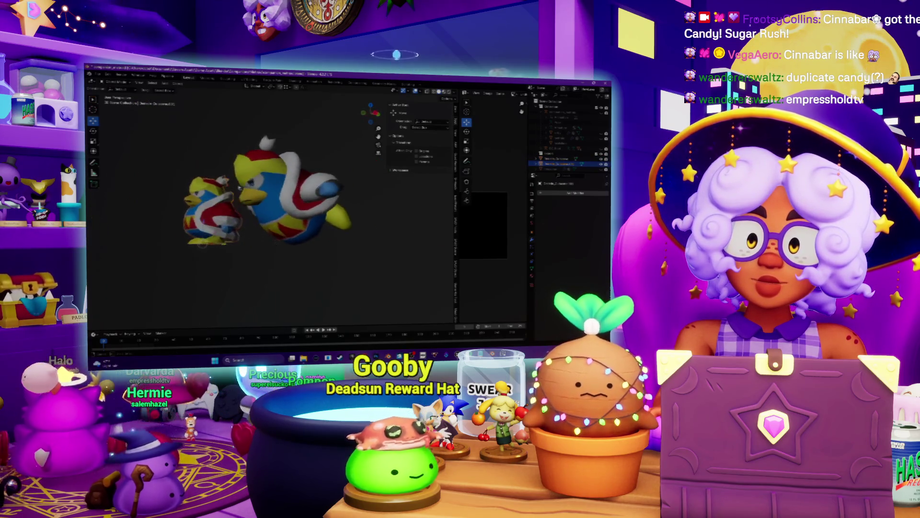
scroll(247, 201, "up", 3)
middle_click_drag(247, 201, 268, 187)
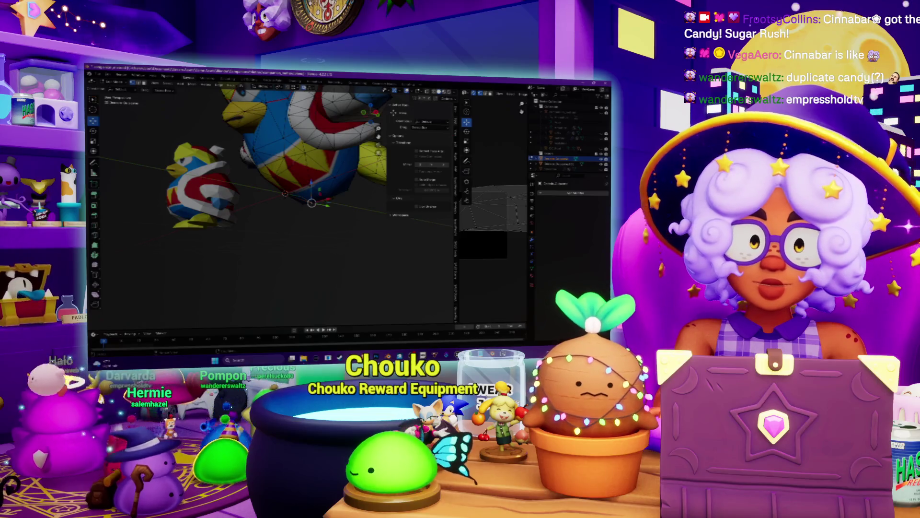
Step: In Edit Mode, grab the selected lower piece along Z and move it down
key("Tab")
middle_click_drag(268, 187, 259, 189)
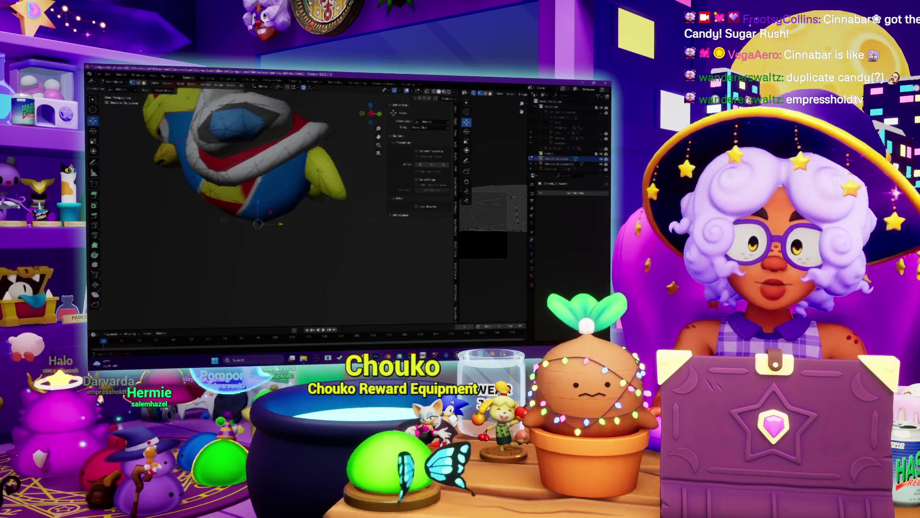
key("g")
key("z")
key("o")
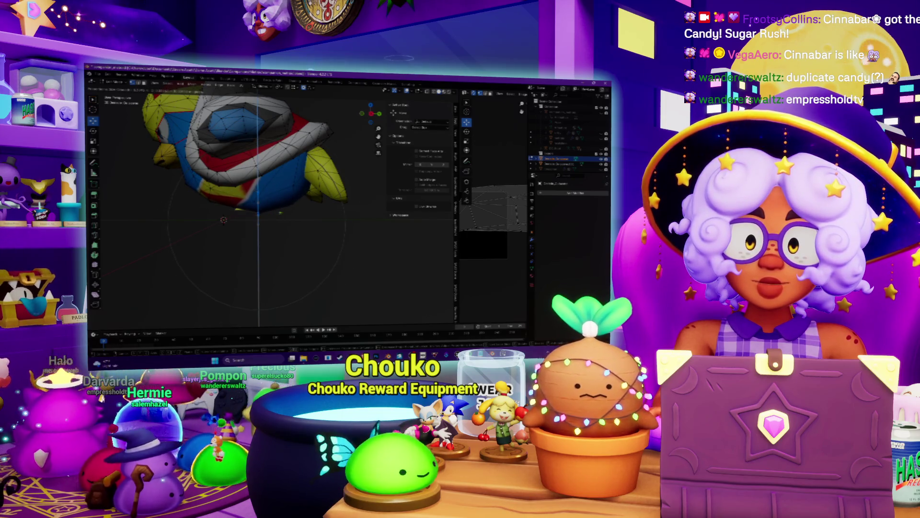
key("Return")
middle_click_drag(259, 192, 235, 187)
key("g")
key("z")
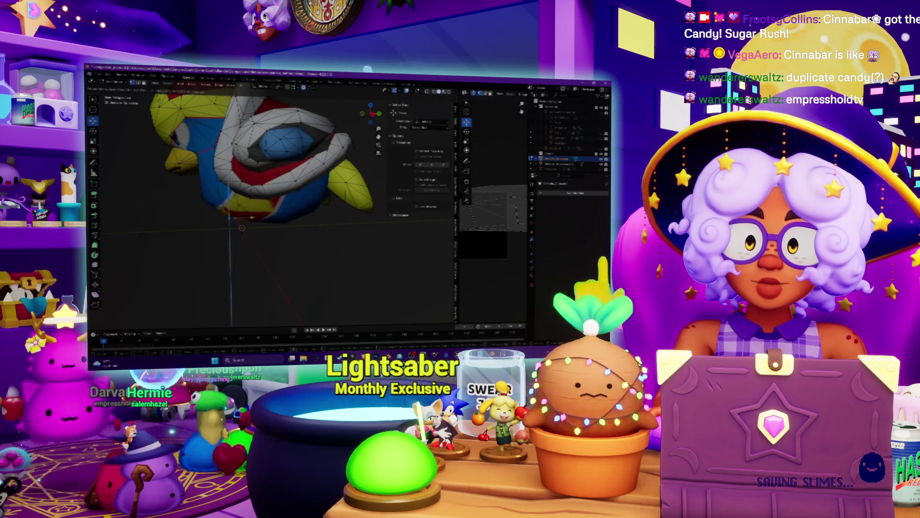
key("Return")
scroll(268, 202, "down", 3)
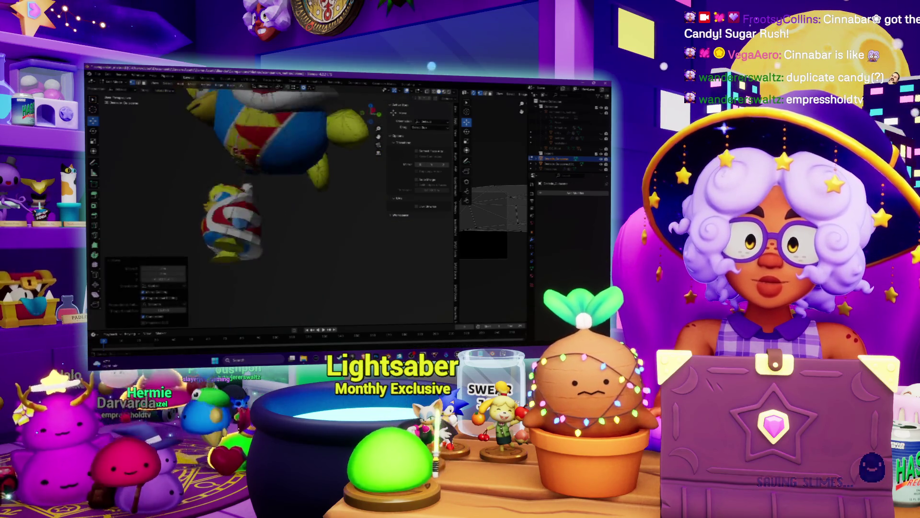
scroll(248, 144, "up", 5)
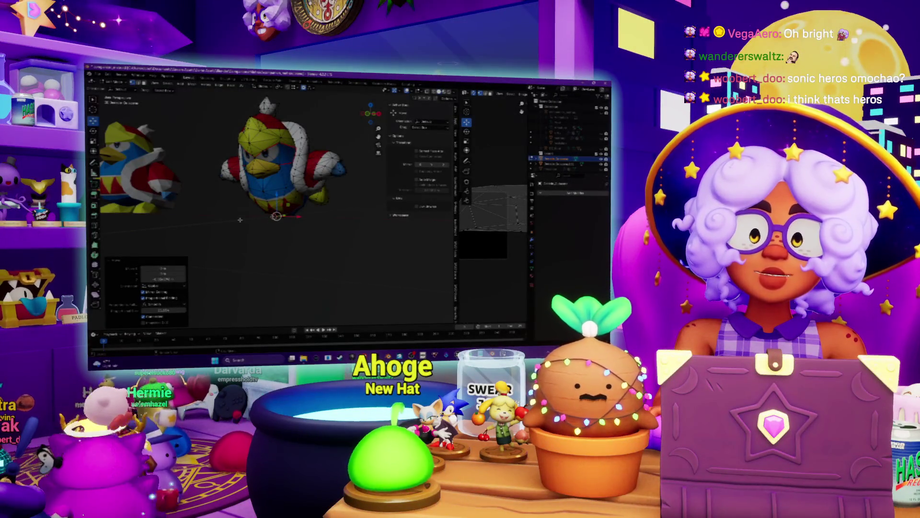
mouse_move(269, 192)
middle_mouse_down()
mouse_move(292, 178)
mouse_move(281, 192)
mouse_move(311, 190)
mouse_move(275, 189)
mouse_move(283, 185)
middle_mouse_up()
key("Tab")
key("Tab")
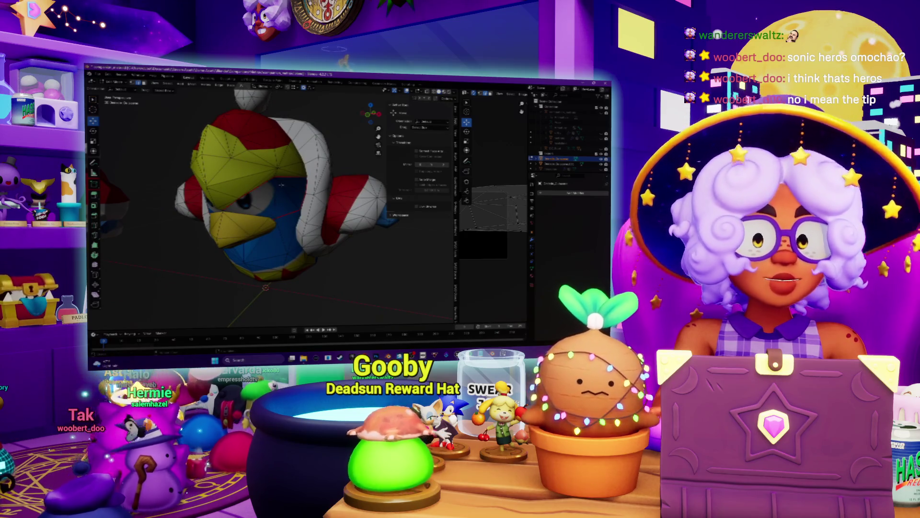
key("Tab")
middle_click_drag(268, 191, 295, 182)
mouse_move(246, 217)
middle_mouse_down()
mouse_move(137, 183)
mouse_move(211, 206)
mouse_move(276, 250)
mouse_move(286, 304)
middle_mouse_up()
key("Tab")
scroll(276, 238, "up", 5)
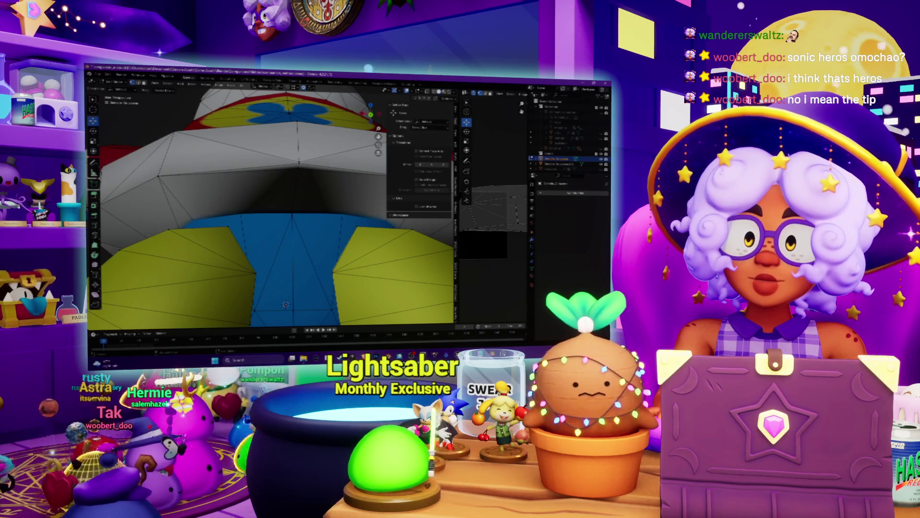
Step: Merge two sets of selected vertices on the penguin's underside
key("m")
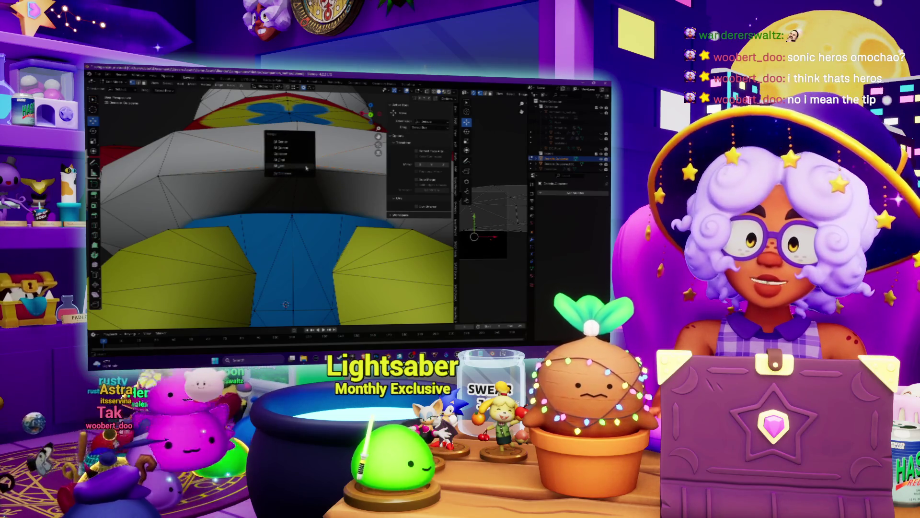
left_click(306, 167)
left_click(302, 168)
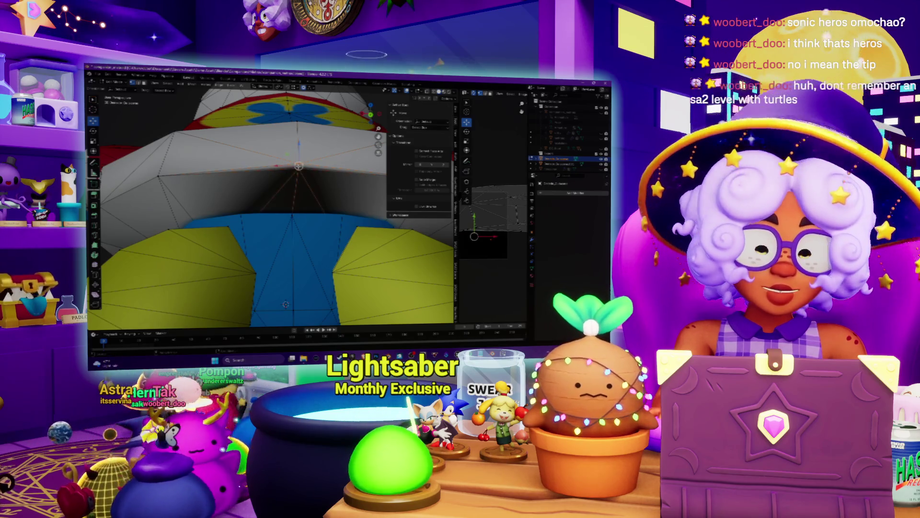
key("m")
left_click(298, 168)
scroll(307, 175, "down", 5)
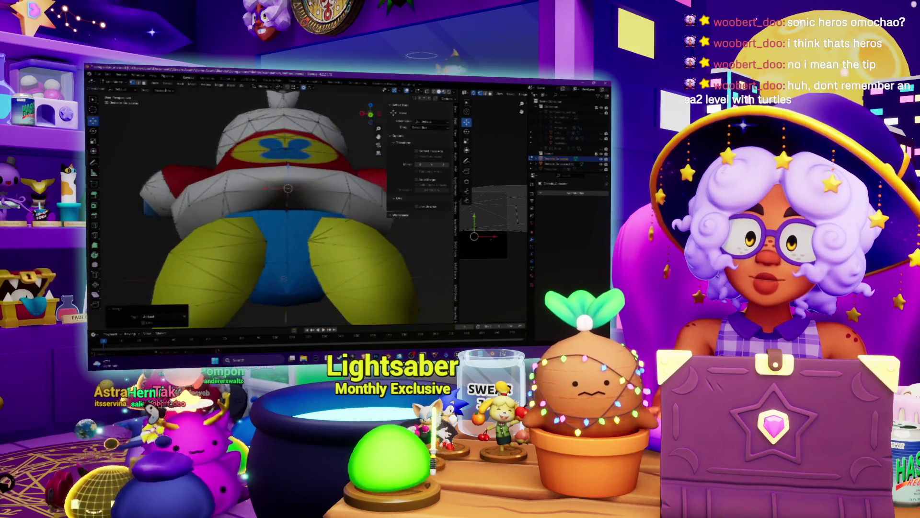
mouse_move(311, 182)
middle_mouse_down()
mouse_move(300, 298)
mouse_move(261, 153)
middle_mouse_up()
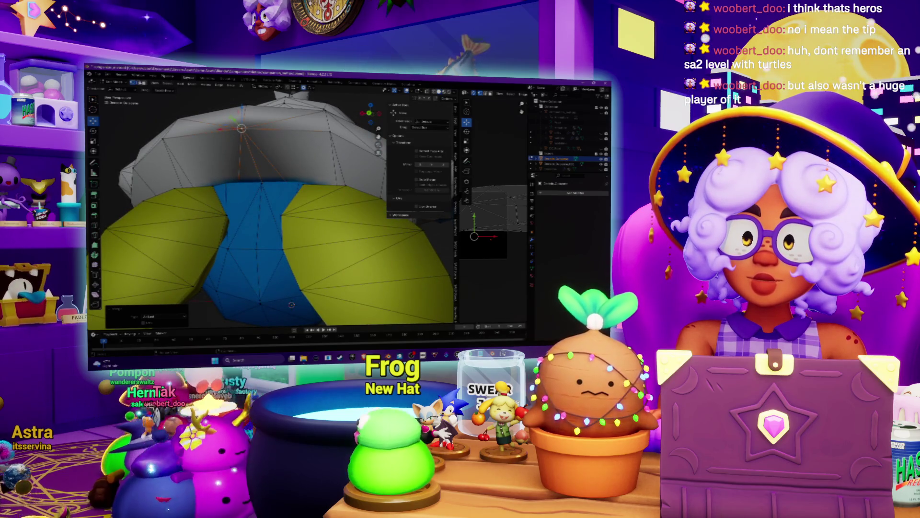
Step: Split the mesh along the selected underside edge with Edge Split
key("alt+a")
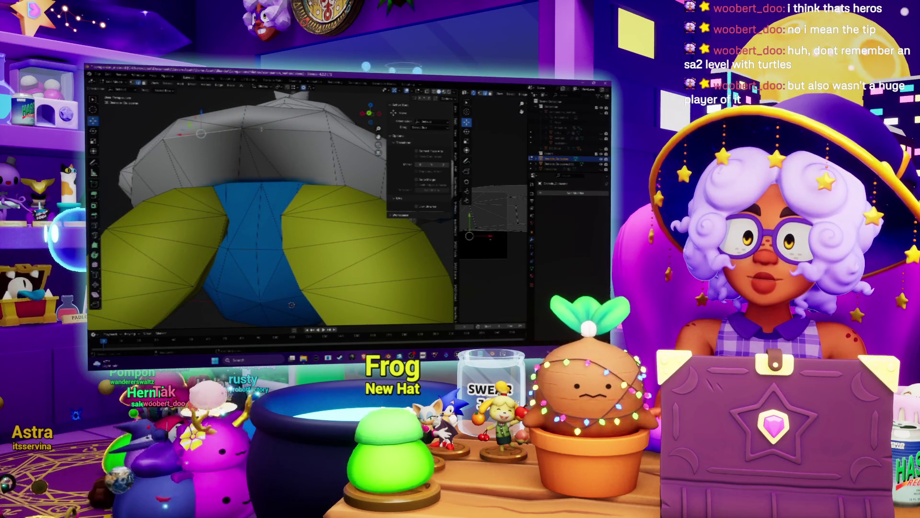
right_click(247, 208)
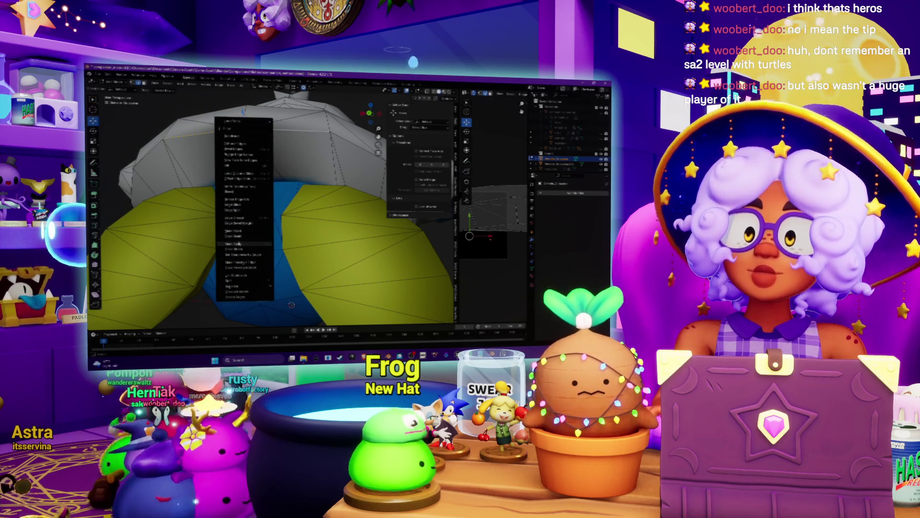
left_click(244, 214)
middle_click_drag(244, 214, 253, 154)
scroll(253, 154, "up", 5)
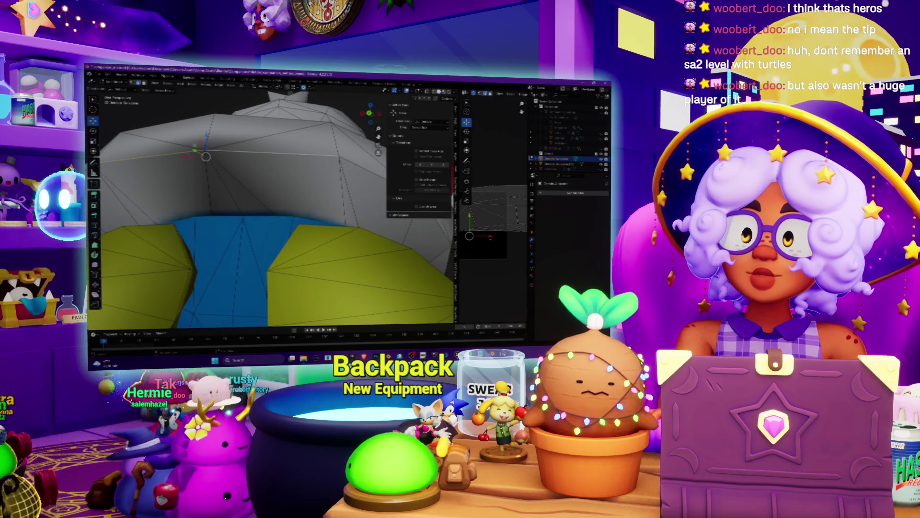
Step: Select the whole mesh, recalculate its normals outside, and return to Object Mode
key("a")
left_click(191, 84)
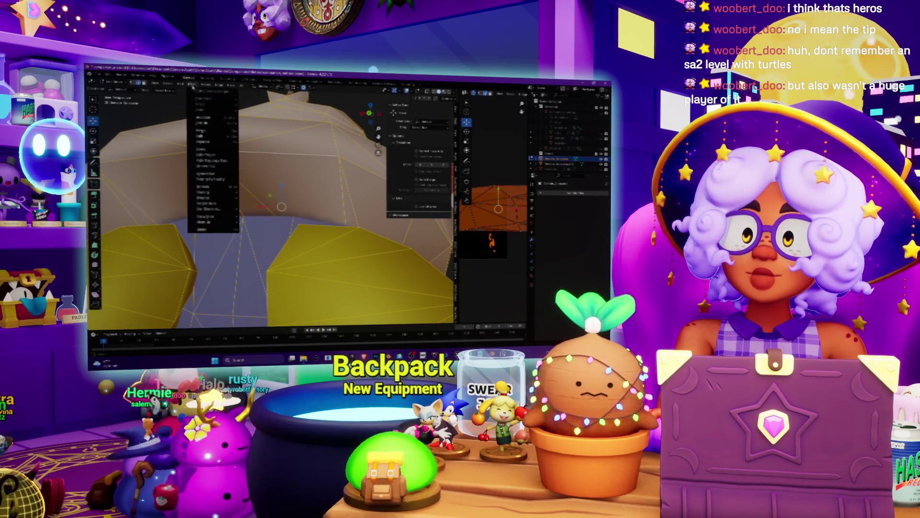
mouse_move(213, 224)
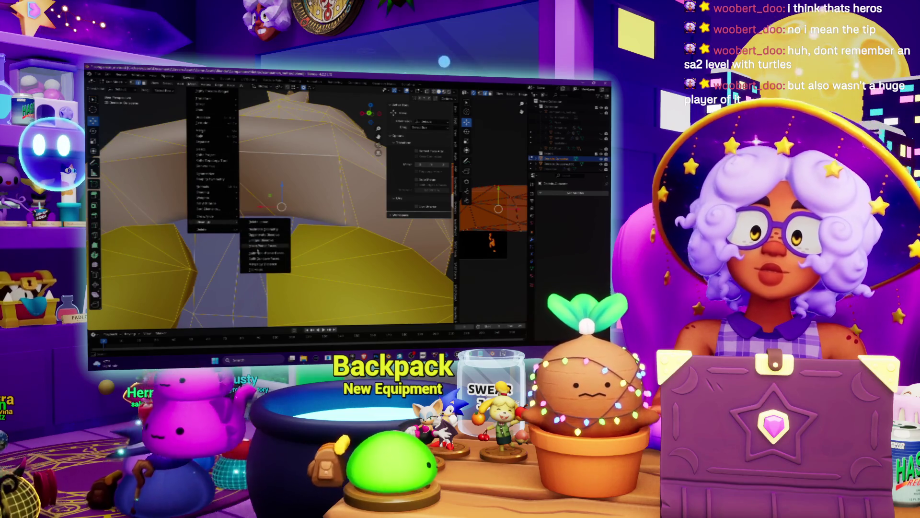
mouse_move(218, 190)
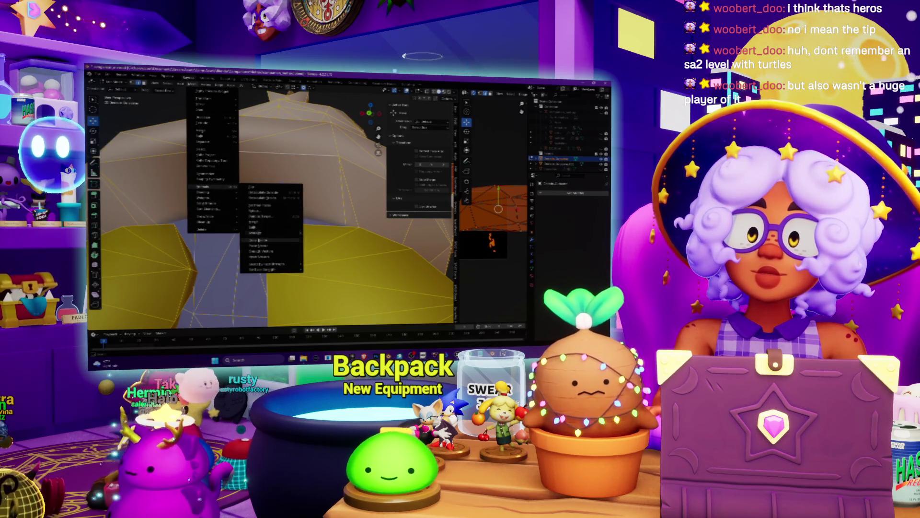
left_click(258, 255)
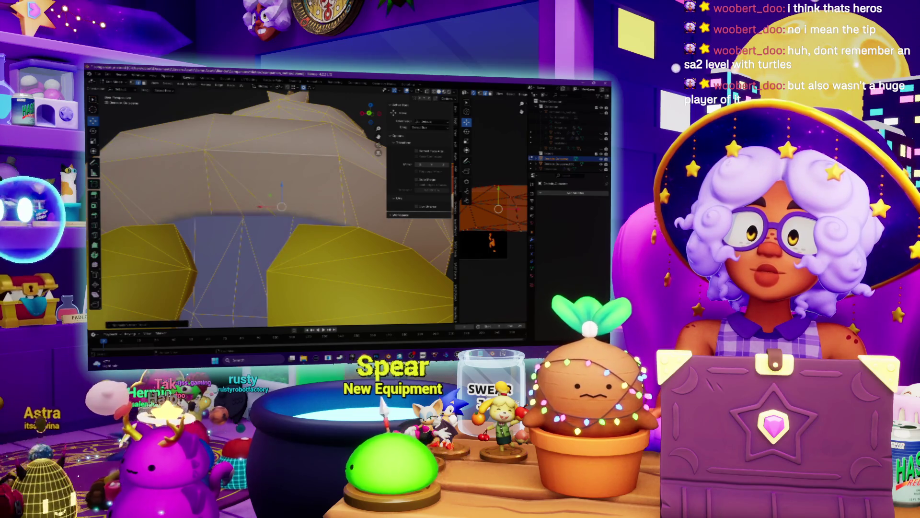
key("Tab")
middle_click_drag(179, 144, 230, 113)
Step: Return to Object Mode and delete the duplicate penguin on the left, keeping one model
scroll(278, 201, "up", 2)
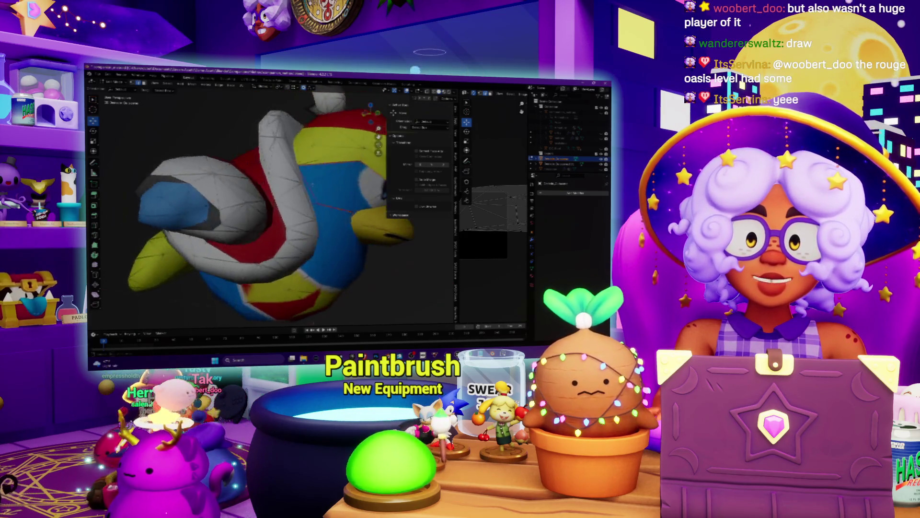
scroll(298, 176, "down", 3)
mouse_move(298, 175)
middle_mouse_down()
mouse_move(259, 182)
mouse_move(255, 194)
mouse_move(235, 187)
middle_mouse_up()
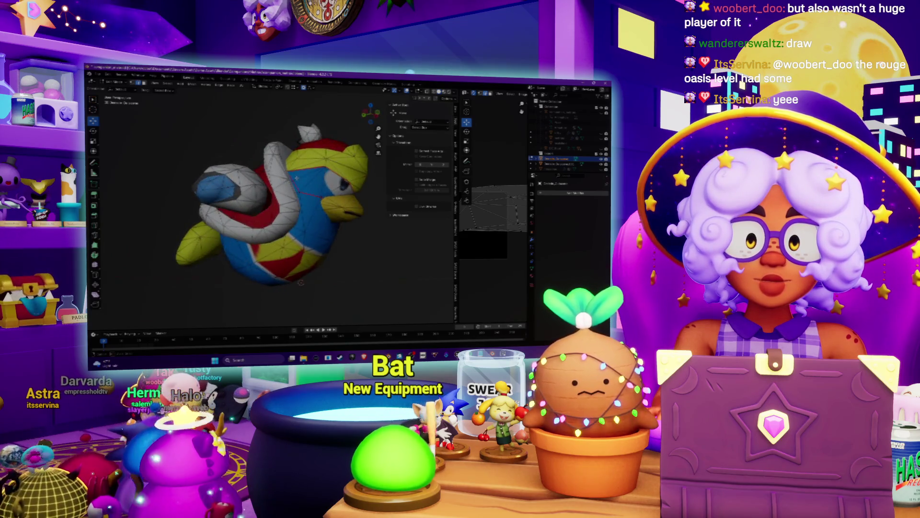
middle_click_drag(268, 202, 239, 189)
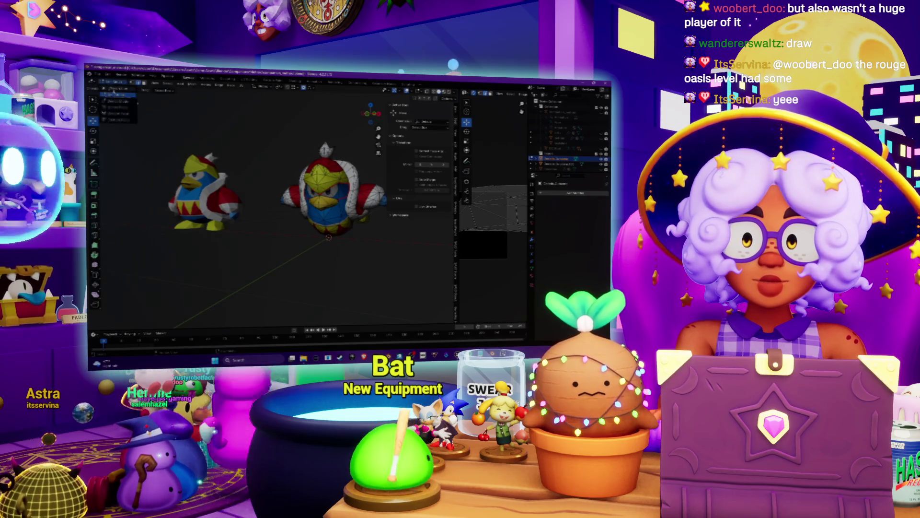
key("Tab")
key("Delete")
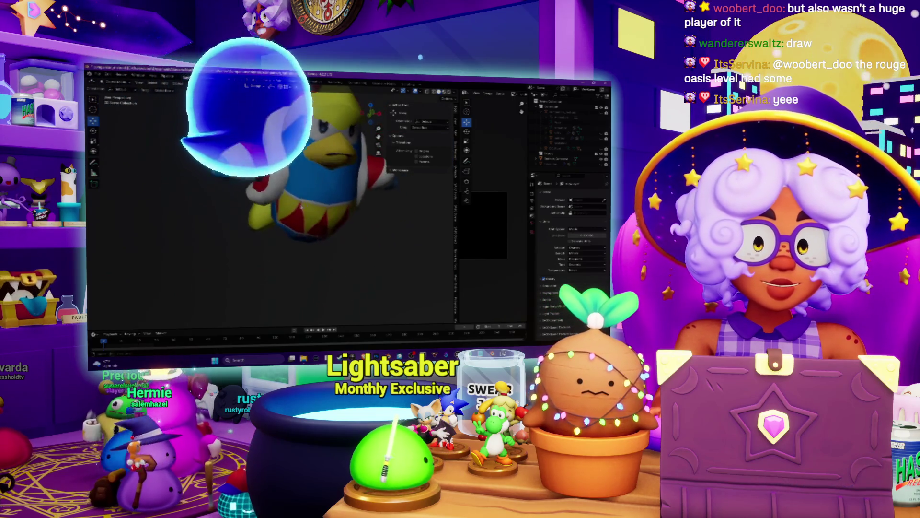
mouse_move(292, 215)
middle_mouse_down()
mouse_move(214, 161)
mouse_move(259, 204)
middle_mouse_up()
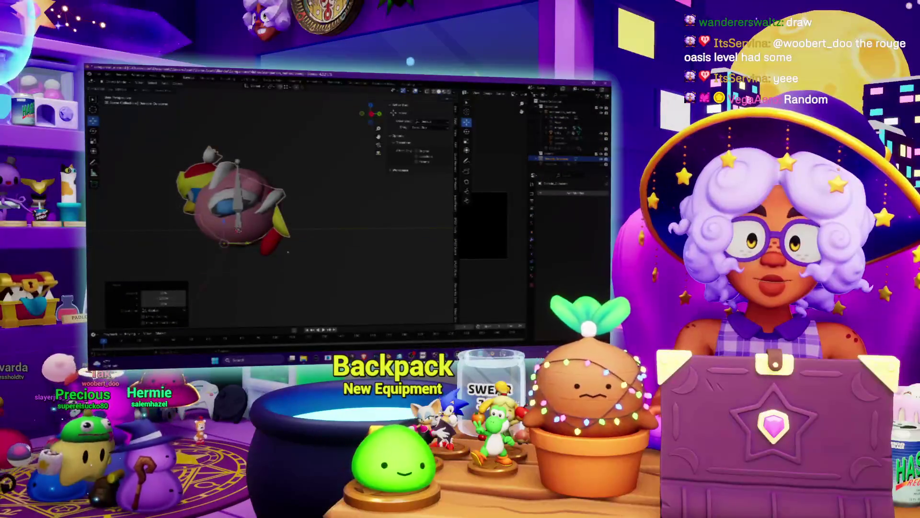
Step: Select the pink Dedede model and orbit to a raised front view of its cape emblem
middle_click_drag(288, 252, 314, 260)
middle_click_drag(263, 229, 348, 218)
left_click(271, 222)
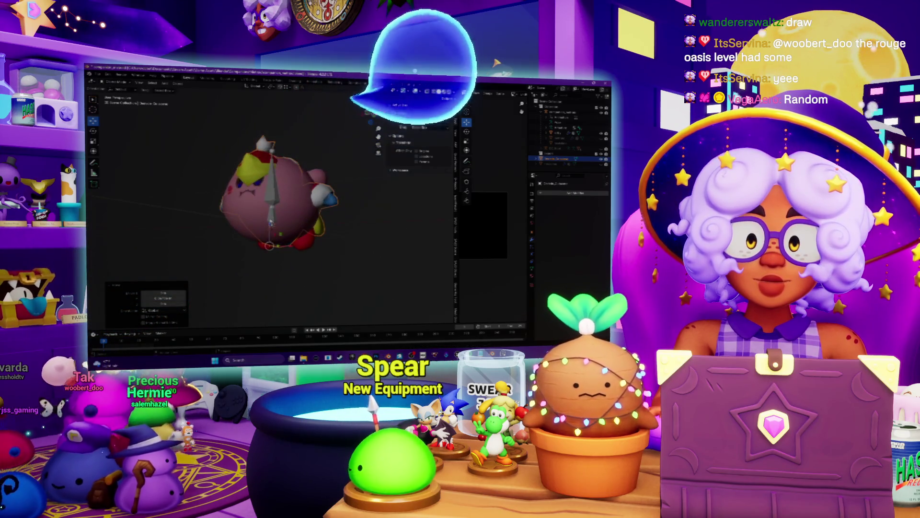
middle_click_drag(271, 221, 294, 234)
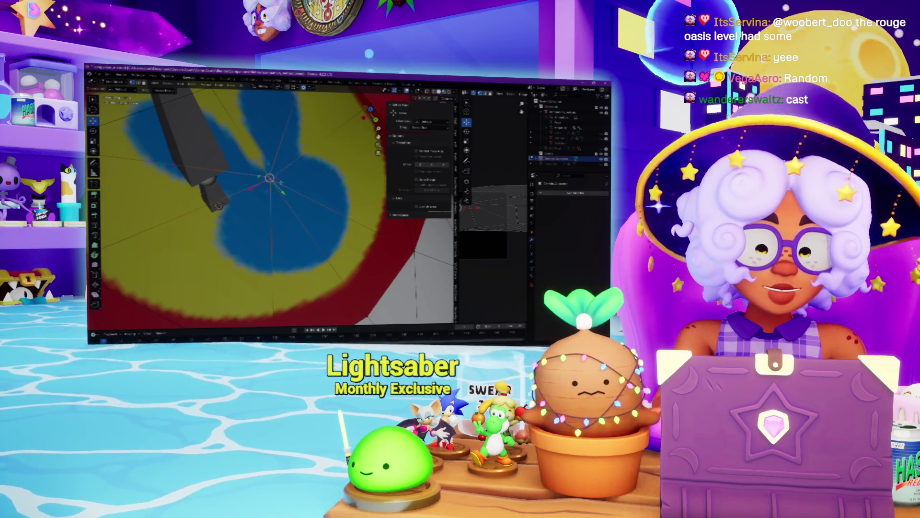
Step: Merge the selected vertices near the grey spear with Merge > At Last
right_click(239, 146)
left_click(254, 163)
scroll(259, 201, "down", 5)
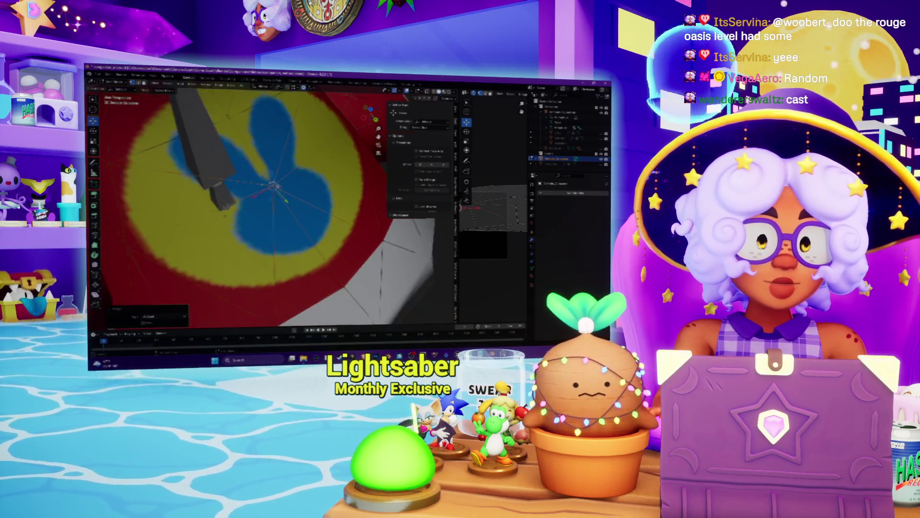
scroll(268, 201, "up", 5)
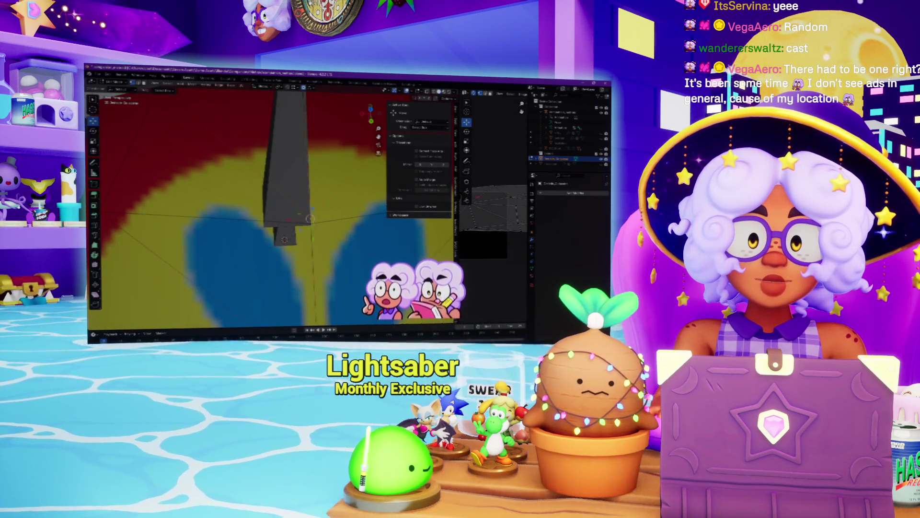
key("m")
left_click(313, 227)
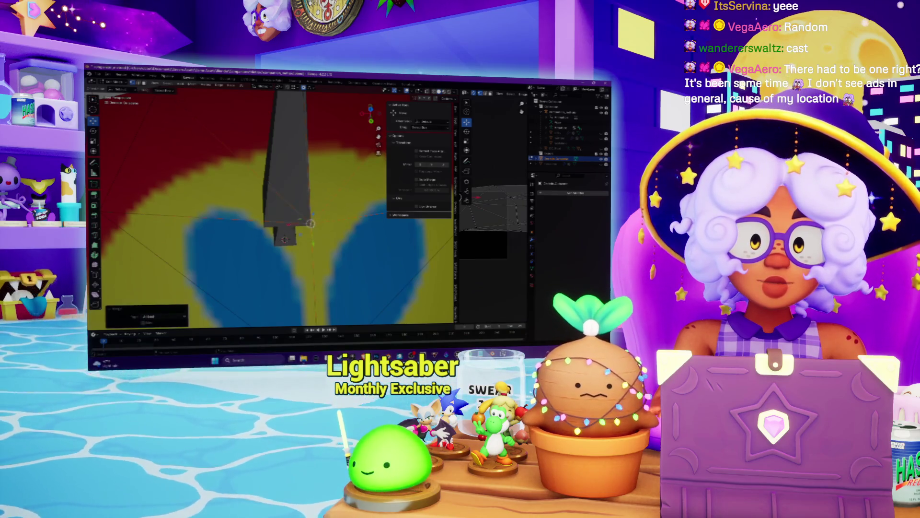
scroll(313, 226, "down", 5)
mouse_move(313, 226)
middle_mouse_down()
mouse_move(268, 202)
mouse_move(297, 191)
mouse_move(317, 211)
mouse_move(287, 197)
mouse_move(316, 192)
middle_mouse_up()
scroll(278, 201, "down", 5)
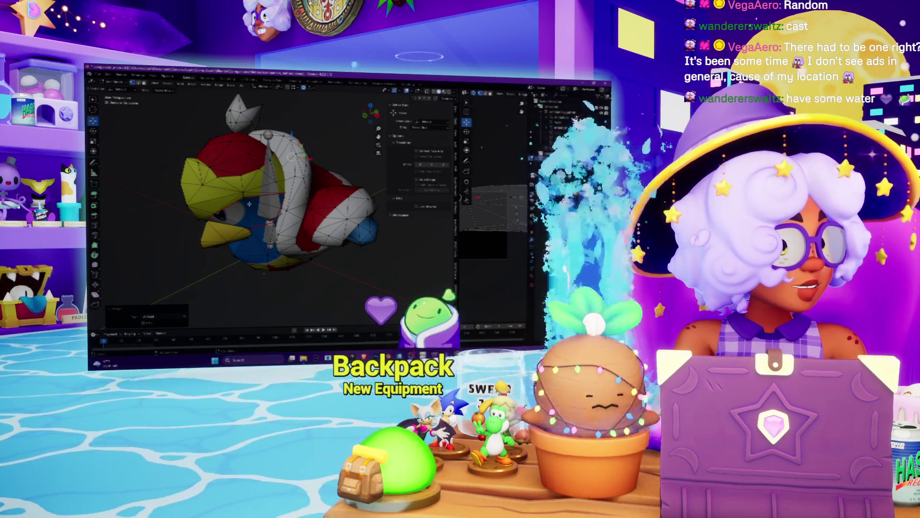
Step: Orbit and zoom to a front view of the blue body beside the grey bone
mouse_move(268, 201)
middle_mouse_down()
mouse_move(288, 197)
mouse_move(269, 201)
mouse_move(293, 177)
middle_mouse_up()
scroll(268, 202, "up", 8)
scroll(271, 206, "down", 6)
mouse_move(211, 147)
middle_mouse_down()
mouse_move(278, 194)
mouse_move(307, 192)
mouse_move(275, 204)
mouse_move(300, 182)
mouse_move(291, 177)
middle_mouse_up()
scroll(269, 201, "down", 4)
scroll(268, 202, "up", 8)
scroll(308, 186, "down", 5)
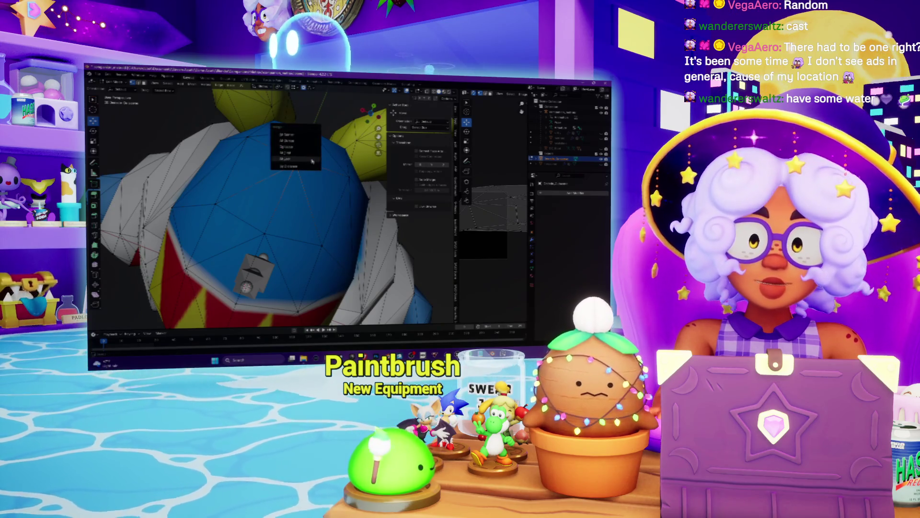
middle_click_drag(312, 158, 297, 223)
scroll(297, 223, "up", 4)
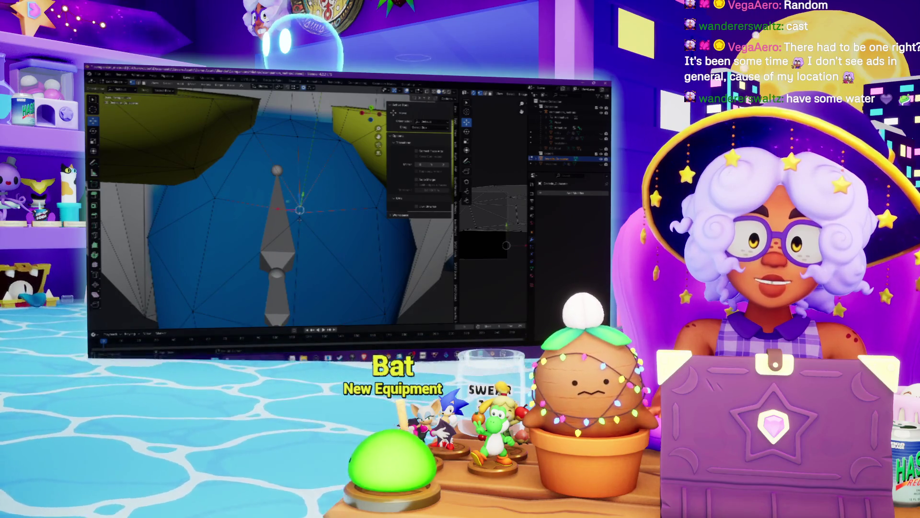
Step: Merge the selected vertices beside the grey bone with Merge > At Center
key("m")
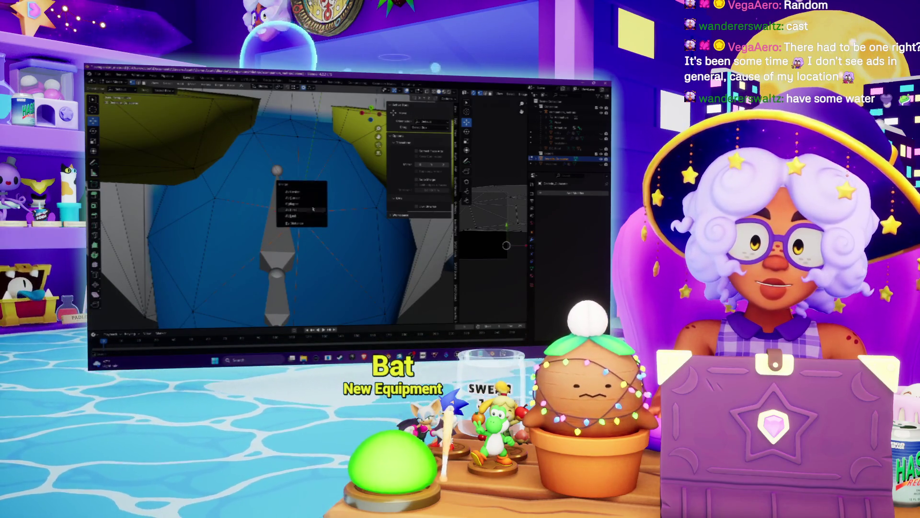
left_click(307, 195)
middle_click_drag(307, 196, 254, 225)
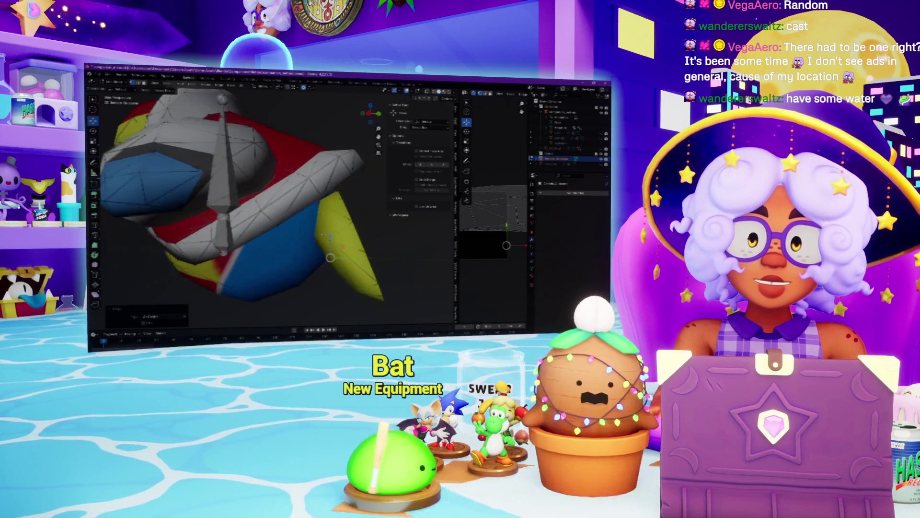
Step: Browse Mesh > Clean Up, then run Select All by Trait and change its comparison Type
left_click(191, 85)
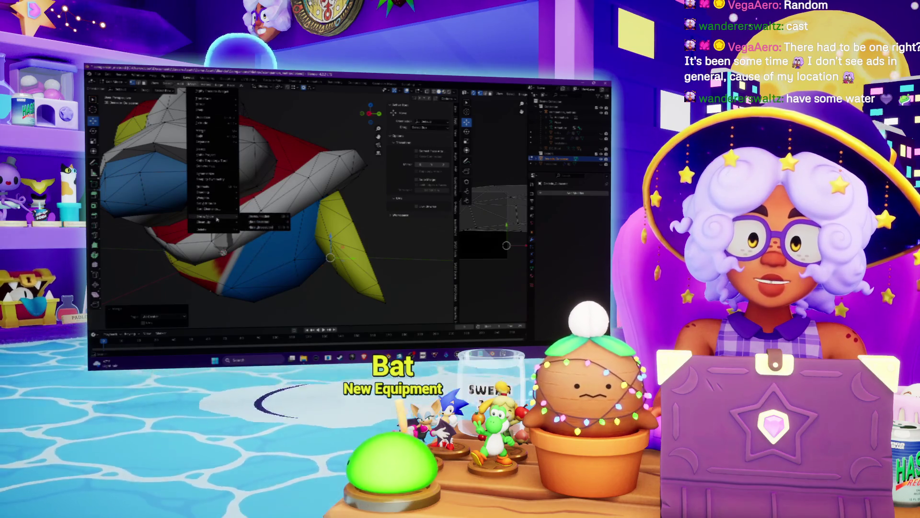
mouse_move(217, 223)
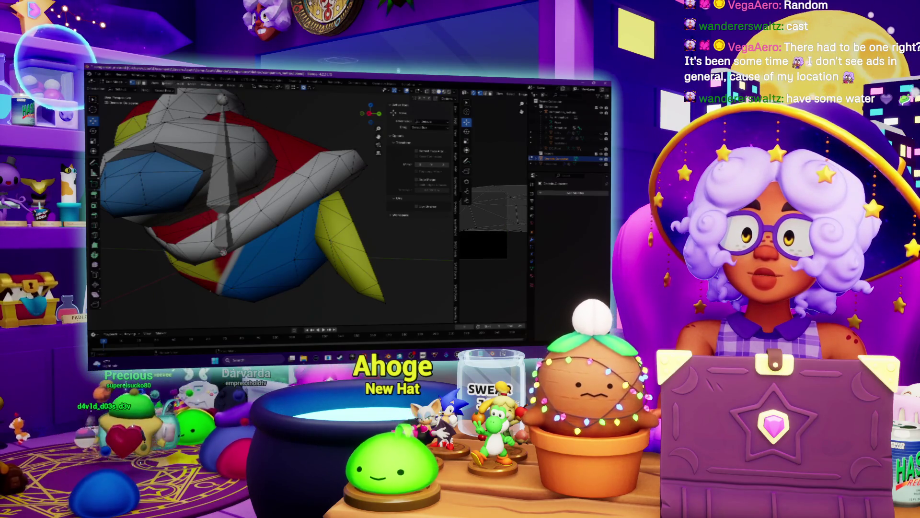
left_click(167, 84)
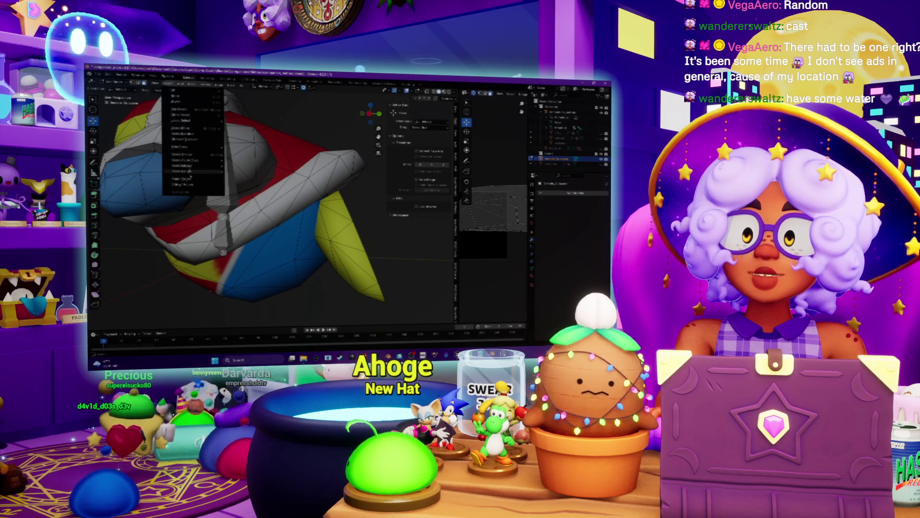
mouse_move(203, 160)
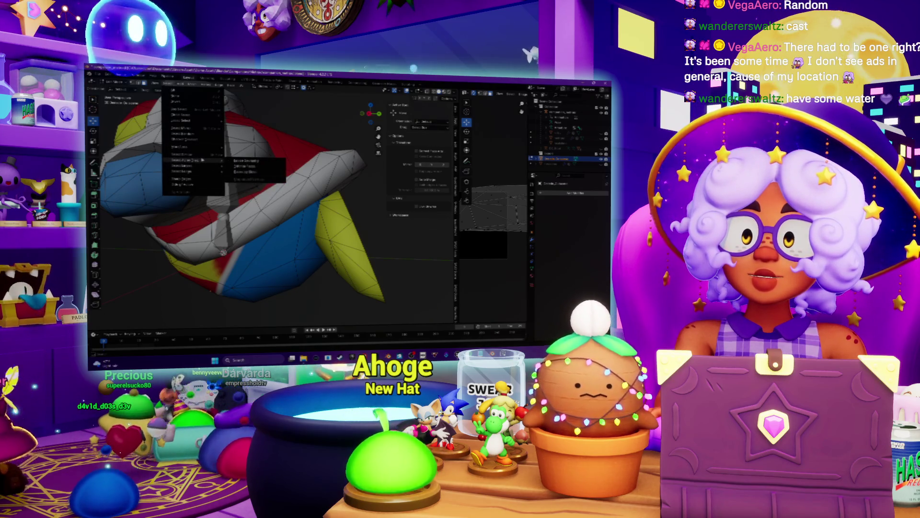
left_click(250, 174)
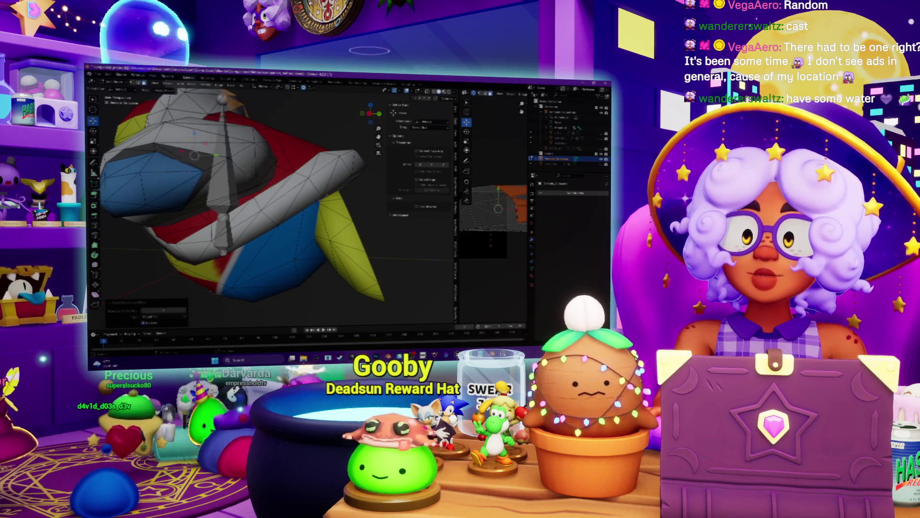
left_click(163, 316)
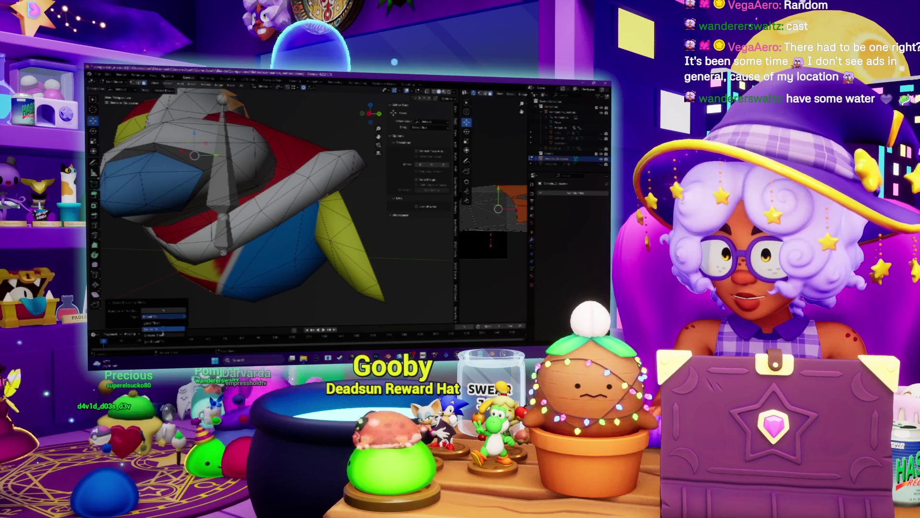
left_click(163, 329)
scroll(240, 191, "down", 5)
middle_click_drag(240, 192, 431, 192)
scroll(268, 192, "down", 2)
scroll(268, 192, "up", 3)
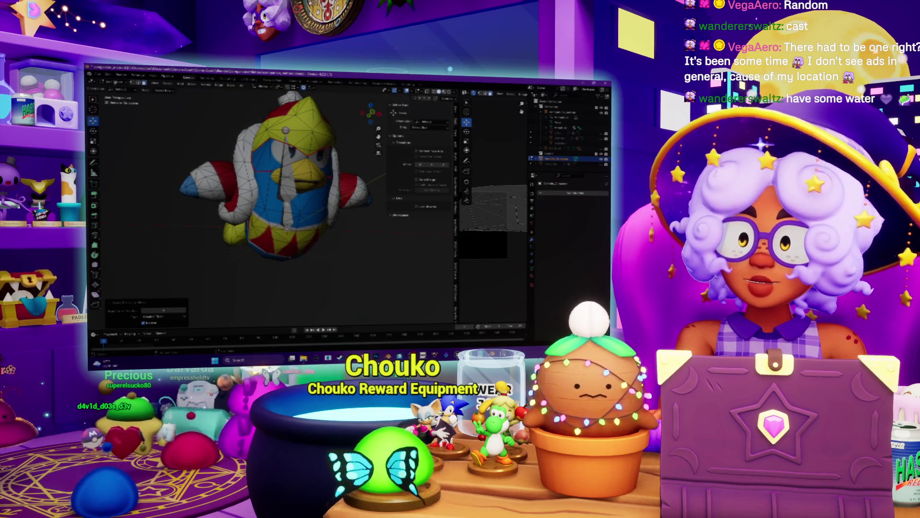
Step: Return to Object Mode and orbit around the Dedede model to a new angle
key("Tab")
middle_click_drag(182, 192, 198, 188)
scroll(198, 188, "up", 5)
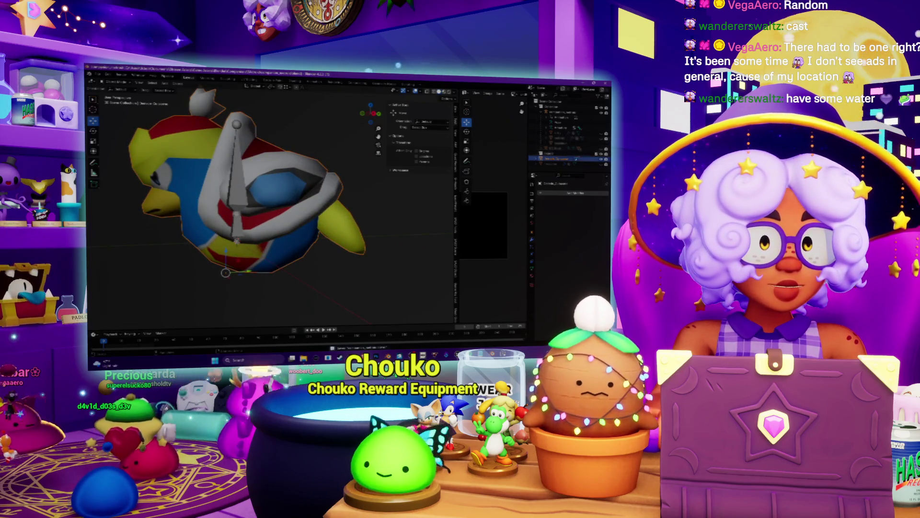
scroll(249, 192, "down", 3)
middle_click_drag(249, 192, 293, 192)
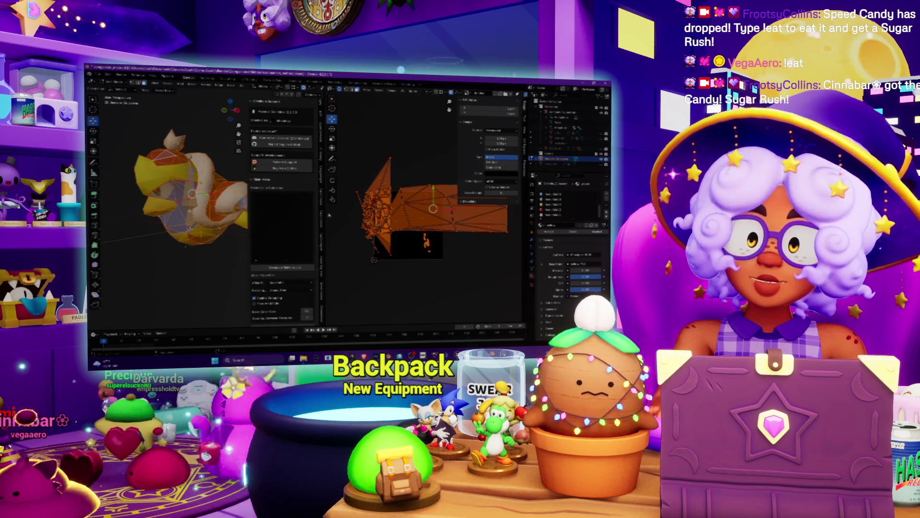
Step: Select the whole mesh, widen the 3D view, and run Generate Texture Atlas from Main View
key("alt+a")
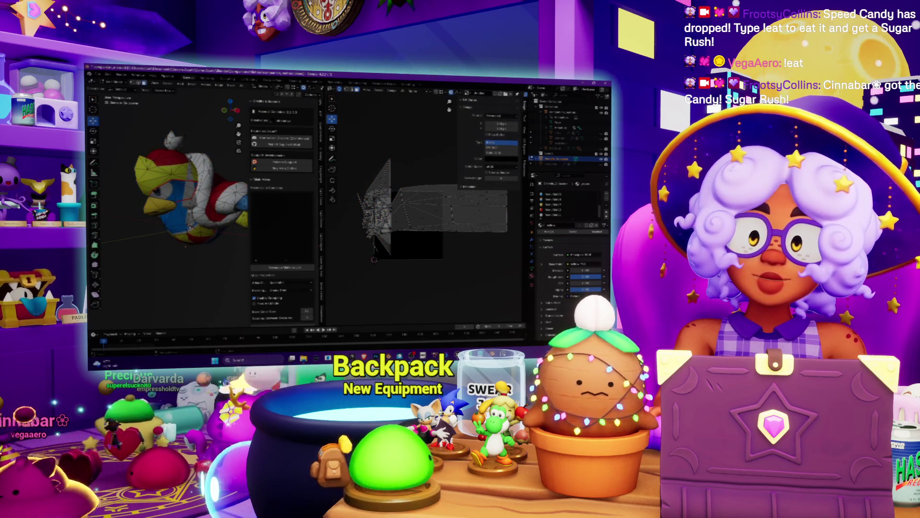
middle_click_drag(182, 201, 201, 192)
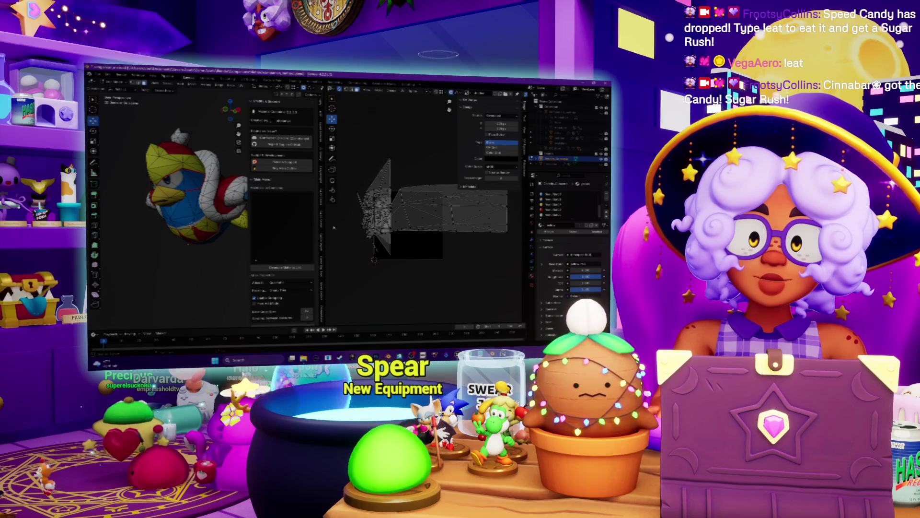
left_click_drag(326, 206, 412, 207)
key("a")
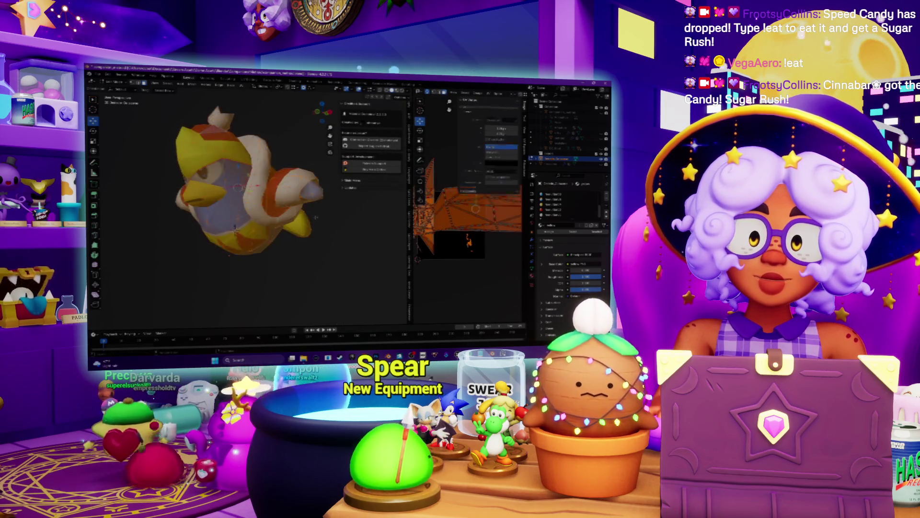
left_click(344, 182)
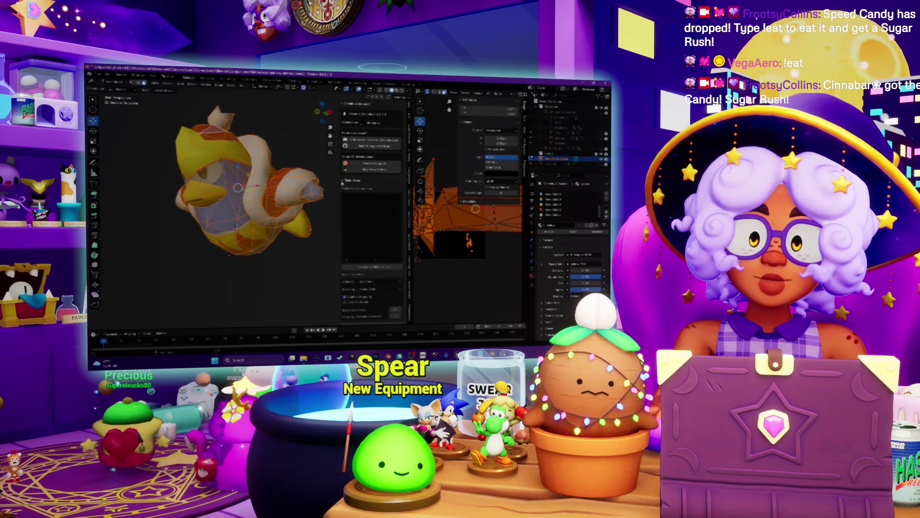
scroll(355, 286, "down", 2)
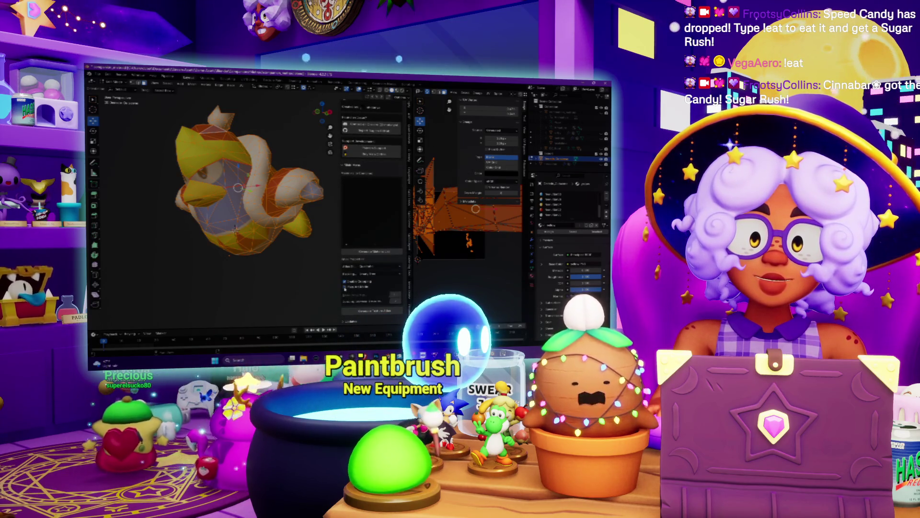
left_click(372, 310)
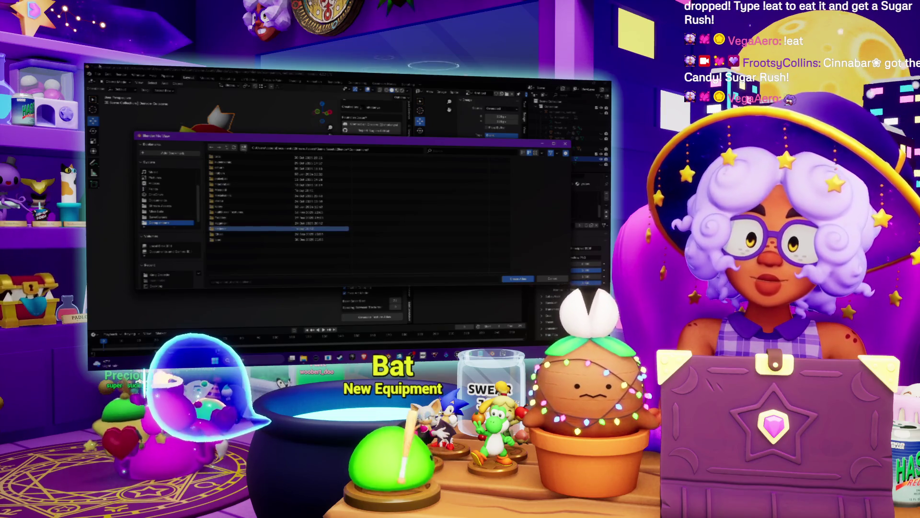
Step: Save the texture atlas into the destination folder and inspect the textured penguin
double_click(226, 230)
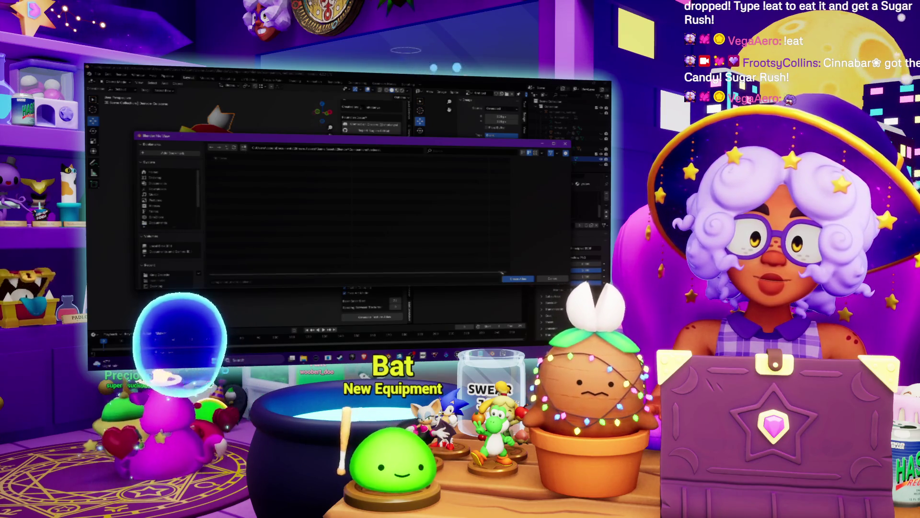
left_click(514, 279)
mouse_move(268, 201)
middle_mouse_down()
mouse_move(288, 206)
mouse_move(278, 211)
mouse_move(291, 223)
mouse_move(236, 201)
mouse_move(232, 184)
mouse_move(271, 316)
middle_mouse_up()
scroll(290, 223, "up", 5)
scroll(291, 223, "down", 5)
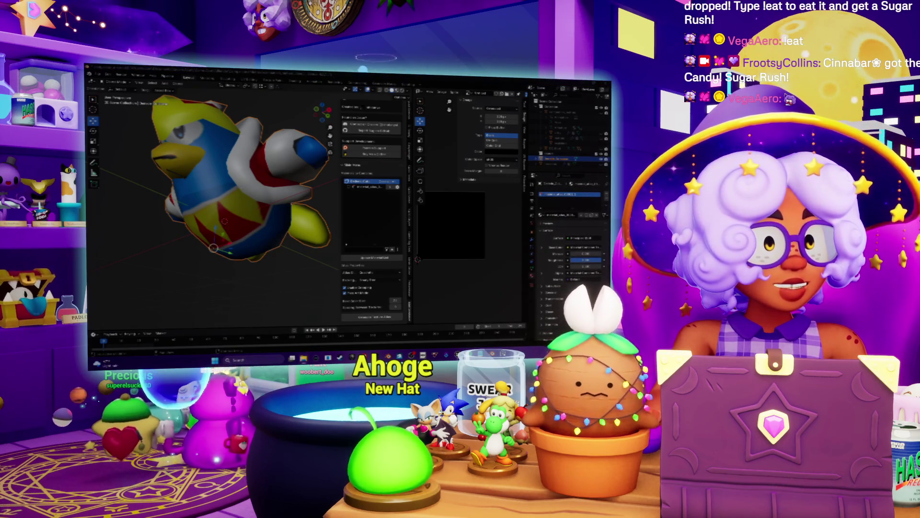
key("alt+Tab")
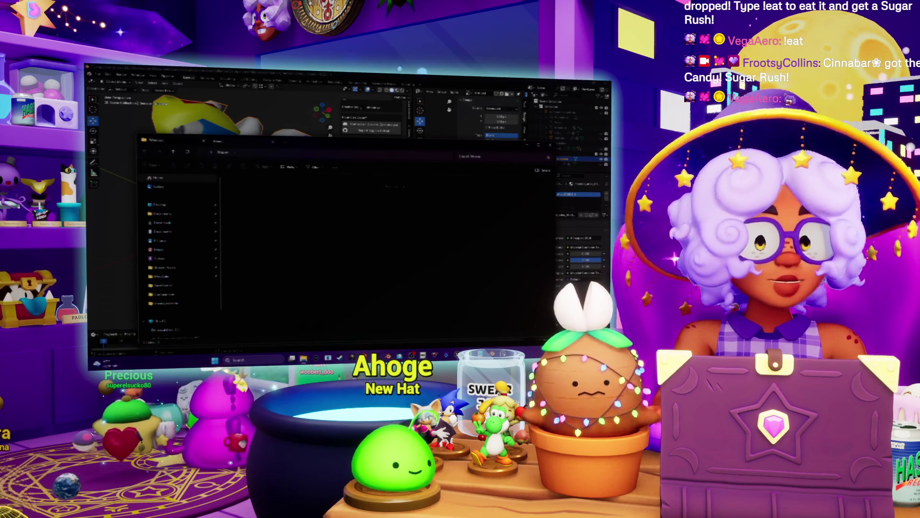
Step: In a maximized File Explorer, open the Companions texture subfolder and preview the atlas image
left_click(216, 143)
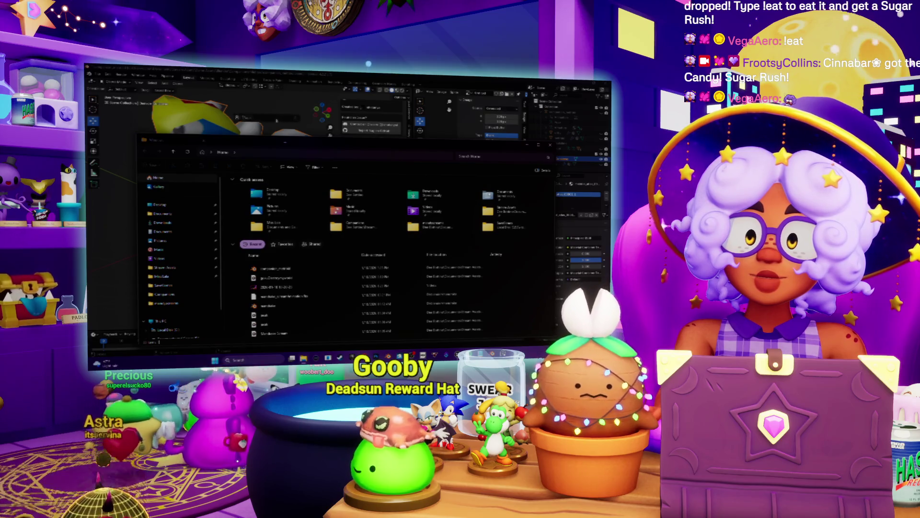
left_click(315, 145)
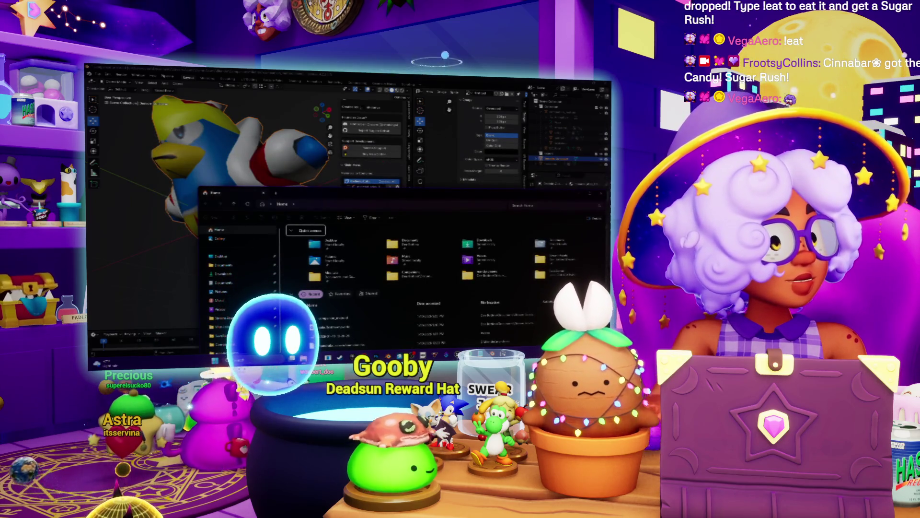
key("Tab")
key("super+Up")
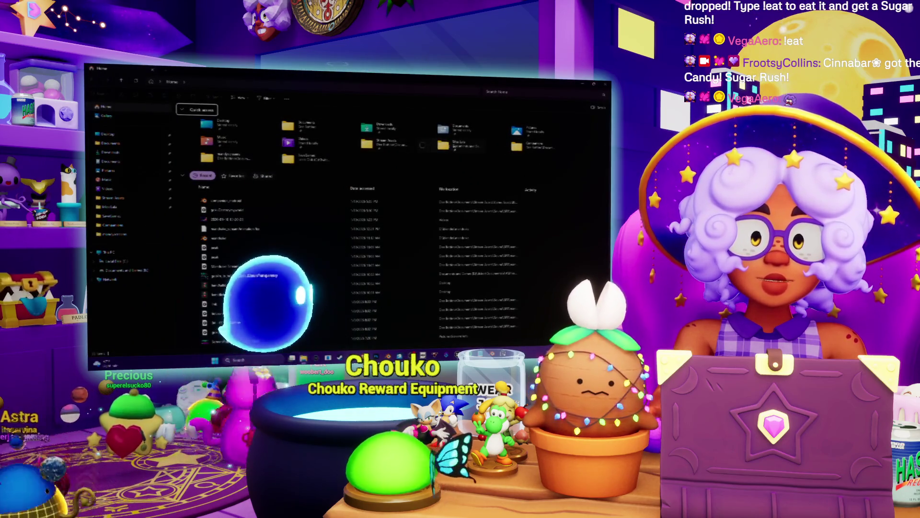
left_click(113, 225)
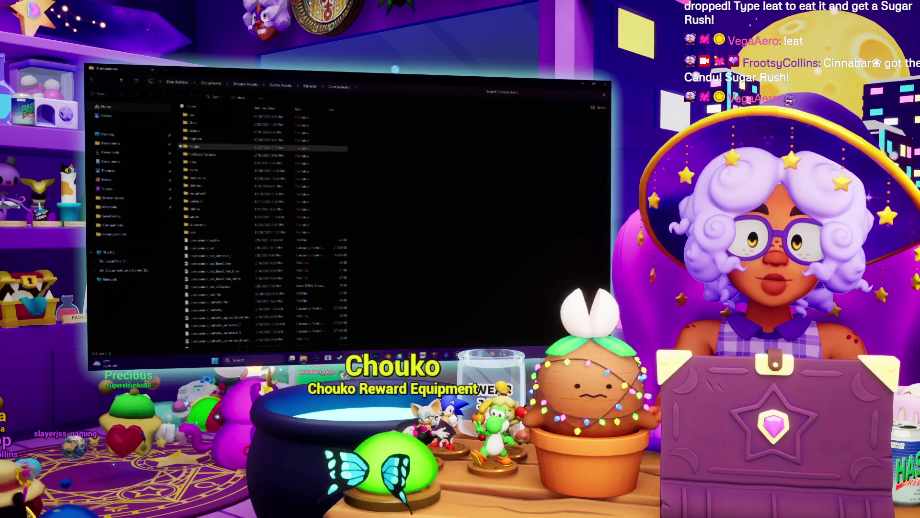
double_click(194, 139)
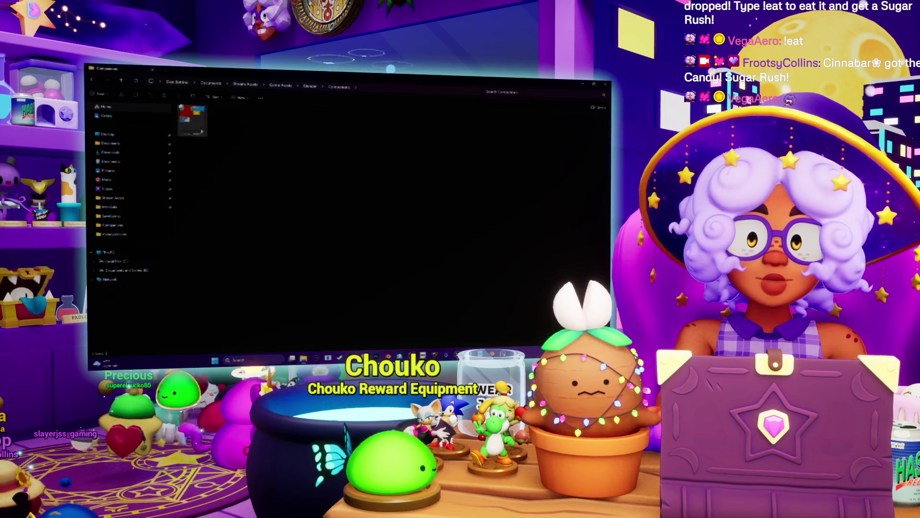
double_click(207, 128)
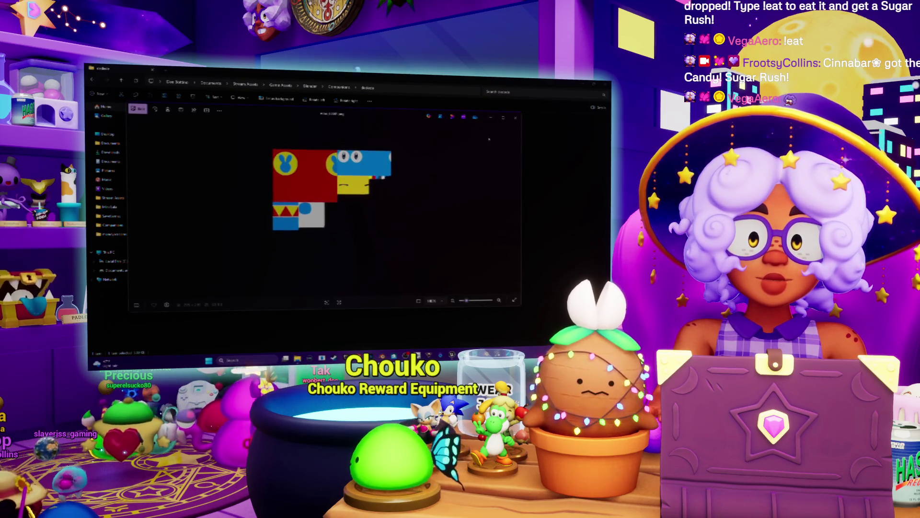
left_click(515, 118)
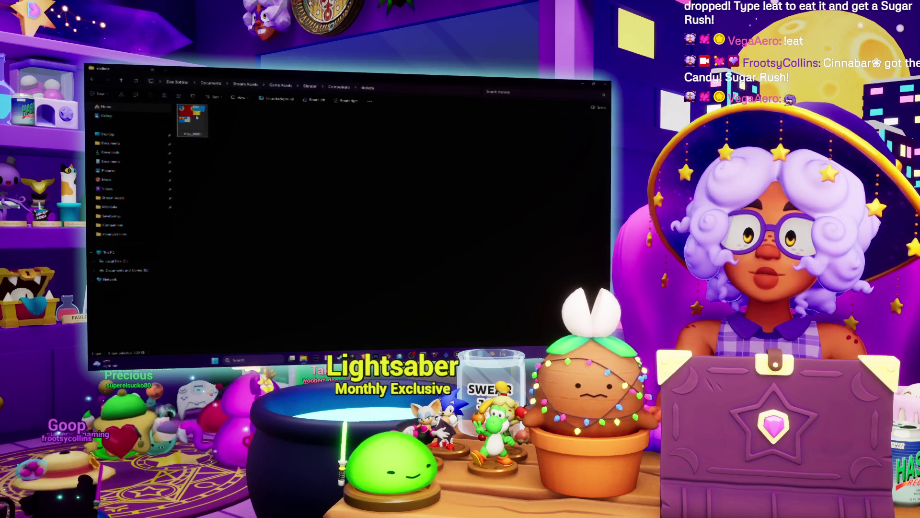
Step: Check the image's Details in Properties, then reopen it and zoom into the texture
right_click(198, 130)
left_click(219, 224)
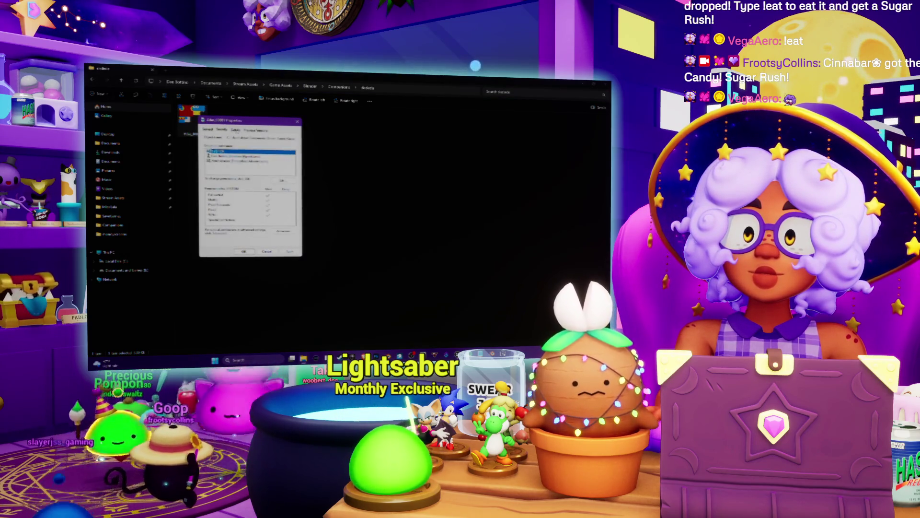
left_click(236, 131)
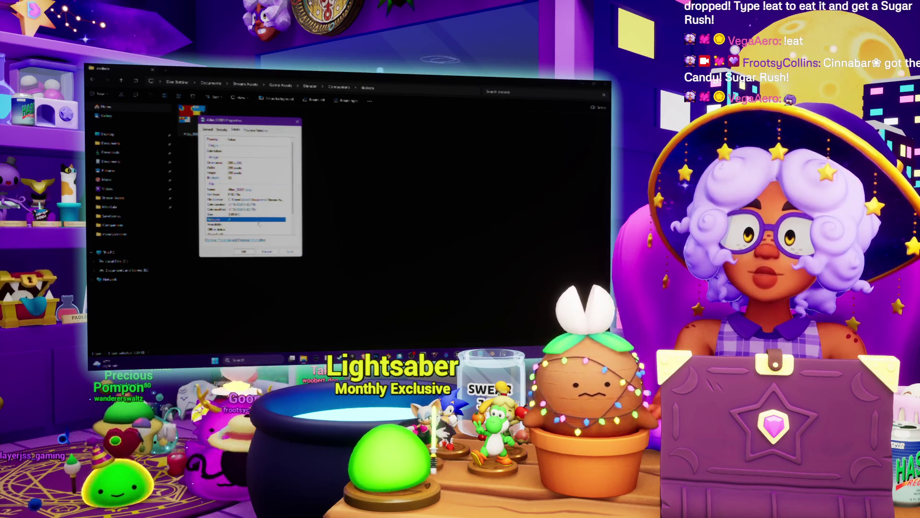
left_click(269, 253)
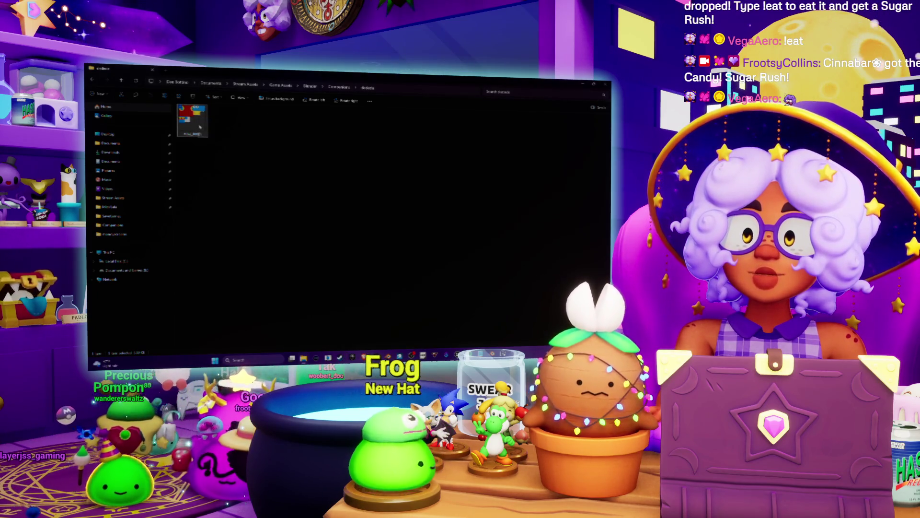
key("Return")
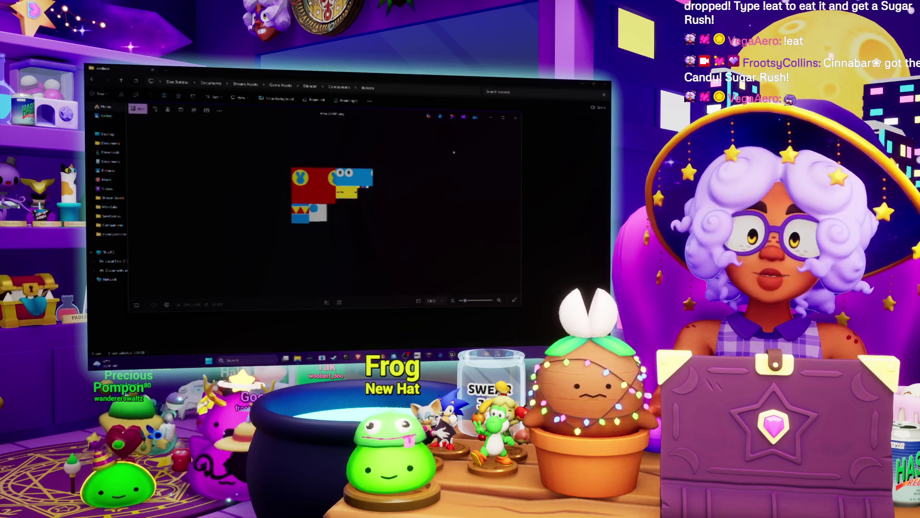
scroll(393, 180, "up", 5)
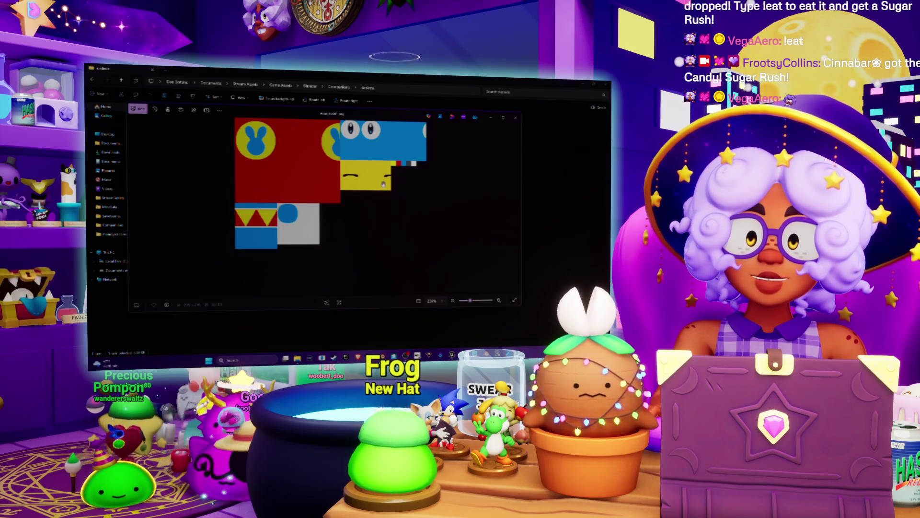
left_click(516, 119)
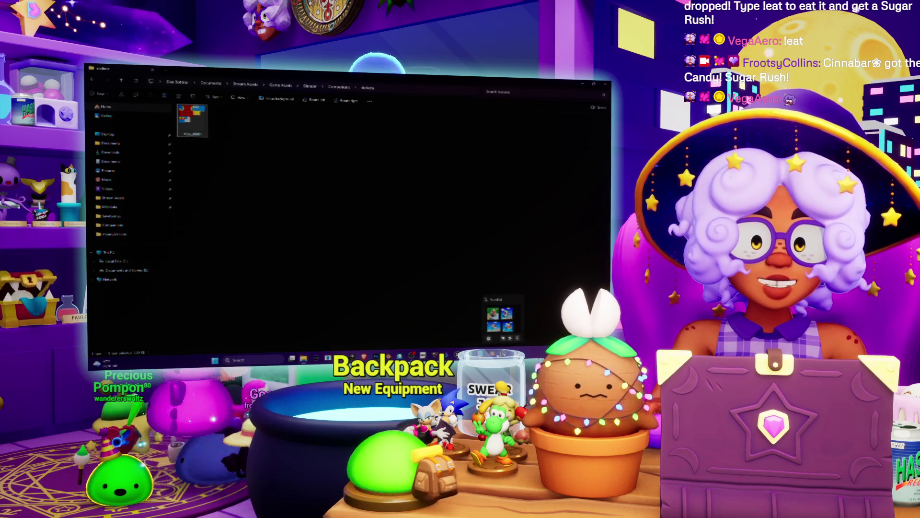
left_click(500, 319)
Step: Widen the UV image editor, switch Dedede to Edit Mode, and deselect everything with Alt+A
mouse_move(206, 201)
middle_mouse_down()
mouse_move(218, 233)
mouse_move(133, 223)
mouse_move(288, 155)
mouse_move(229, 174)
mouse_move(370, 179)
middle_mouse_up()
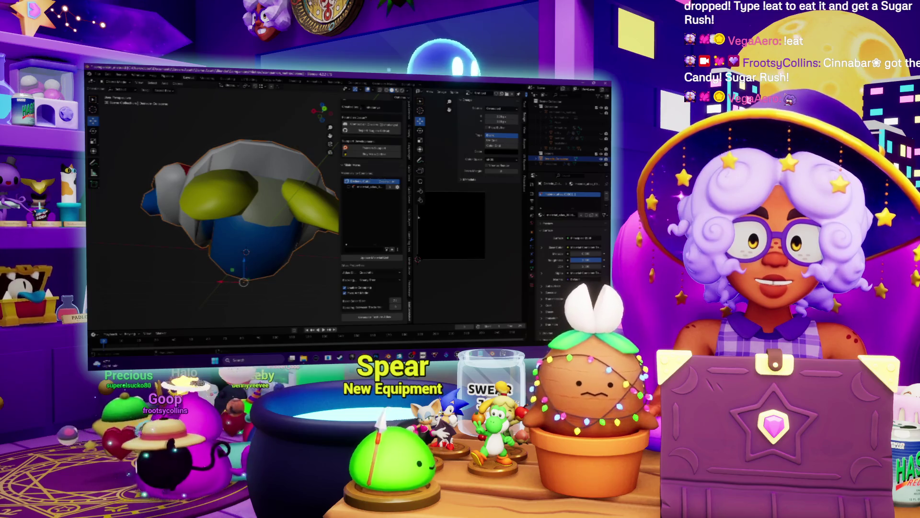
left_click_drag(413, 216, 343, 216)
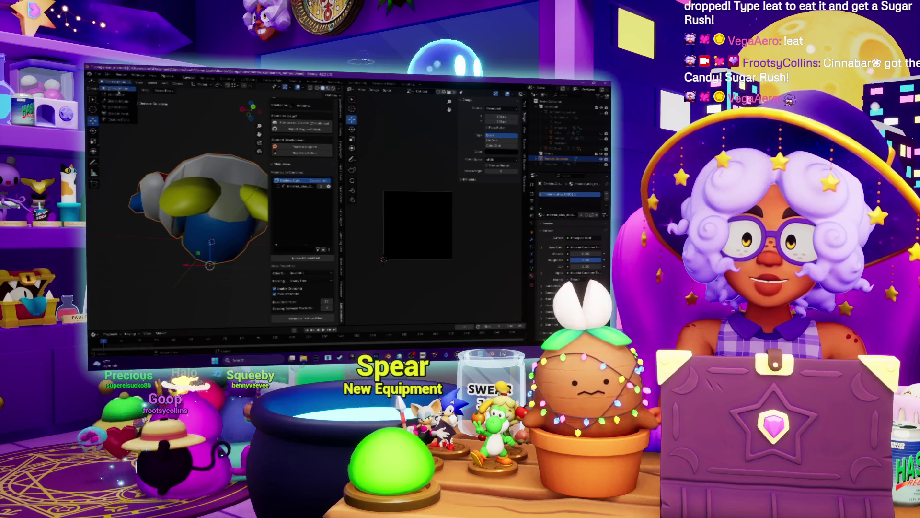
left_click(118, 96)
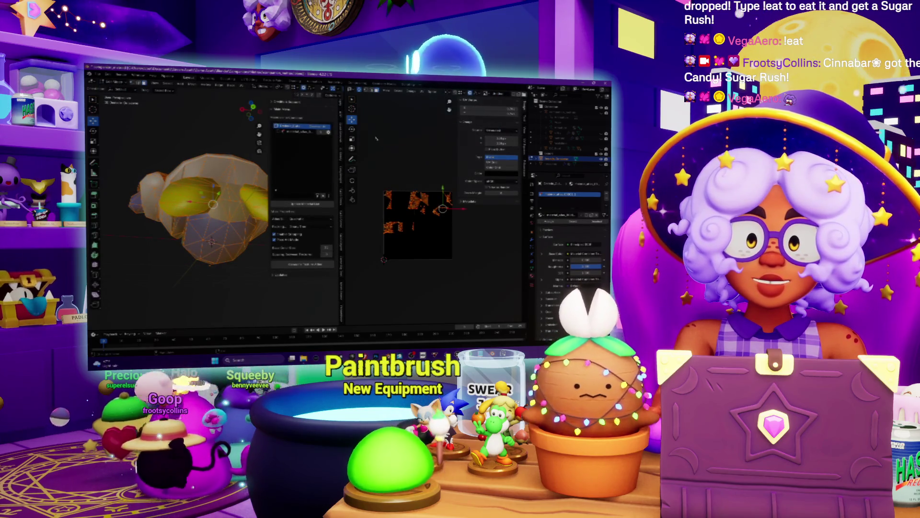
scroll(388, 206, "up", 3)
middle_click_drag(182, 201, 163, 187)
key("alt+a")
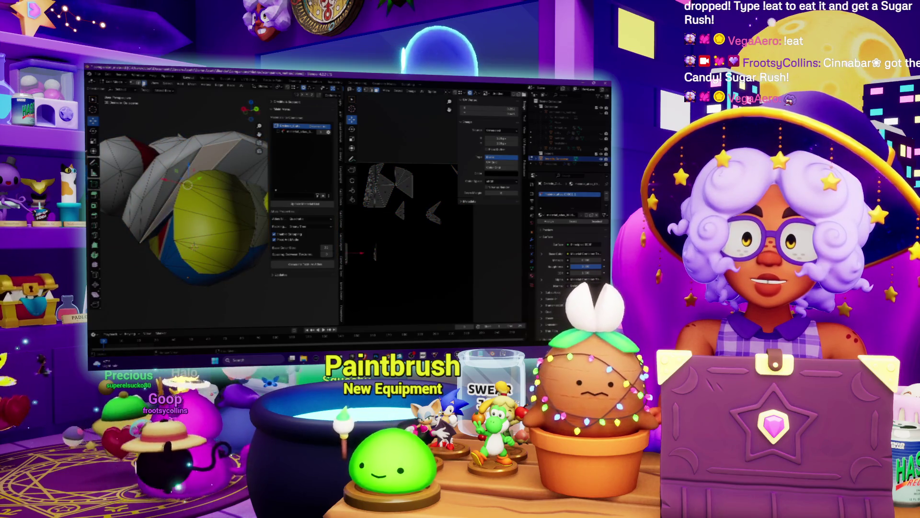
Step: Place the 3D cursor on the mesh and load the flat-coloured texture atlas under the UVs
right_click(165, 194, "shift")
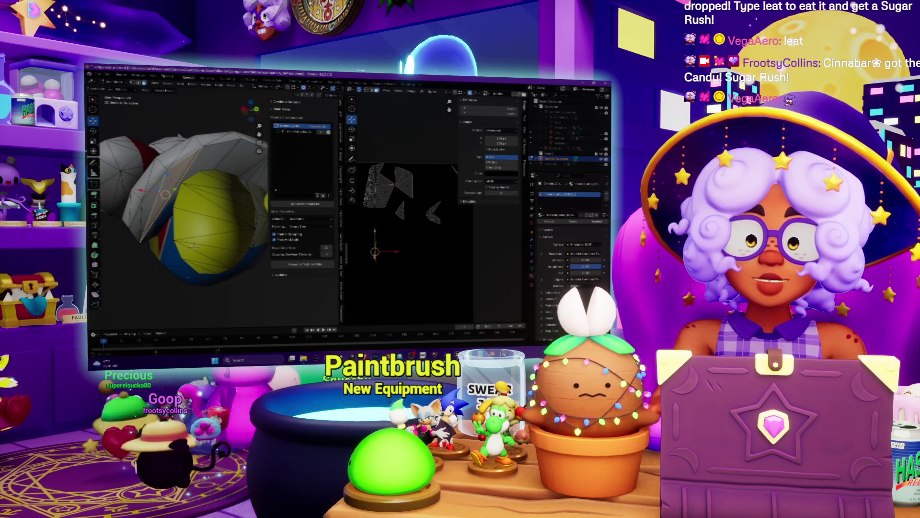
scroll(407, 206, "down", 3)
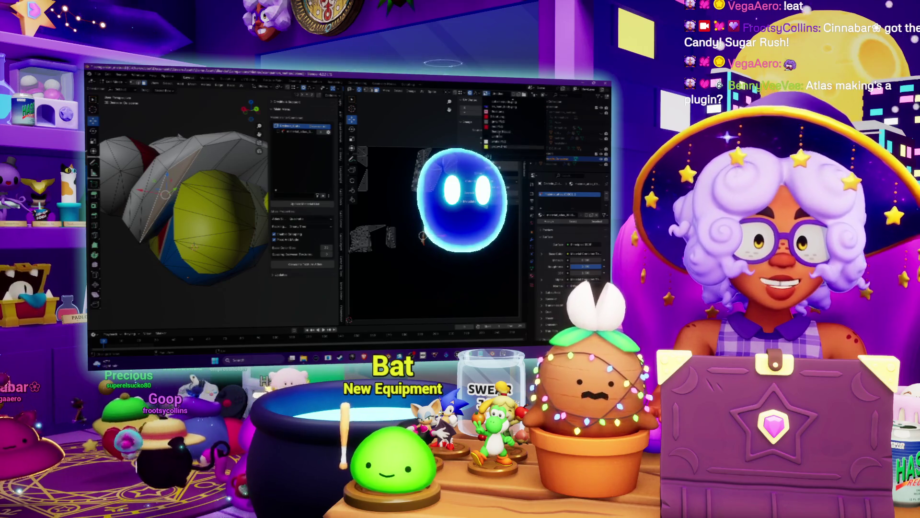
scroll(501, 125, "down", 3)
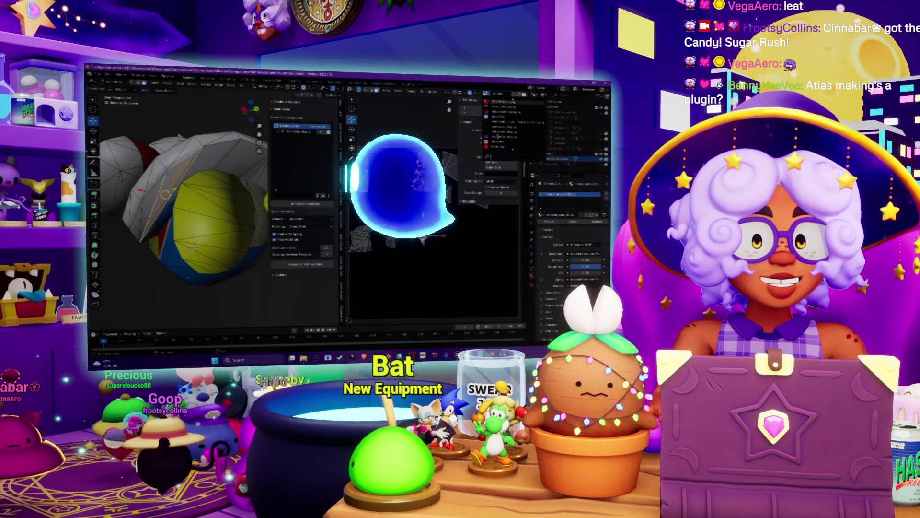
left_click(497, 137)
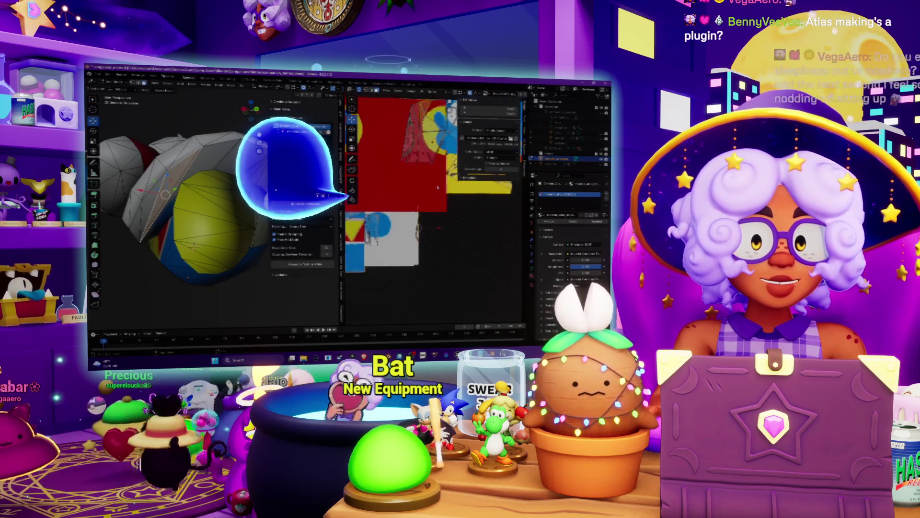
Step: Move a face's UV island onto its matching colour and frame the view on that face
scroll(437, 187, "up", 2)
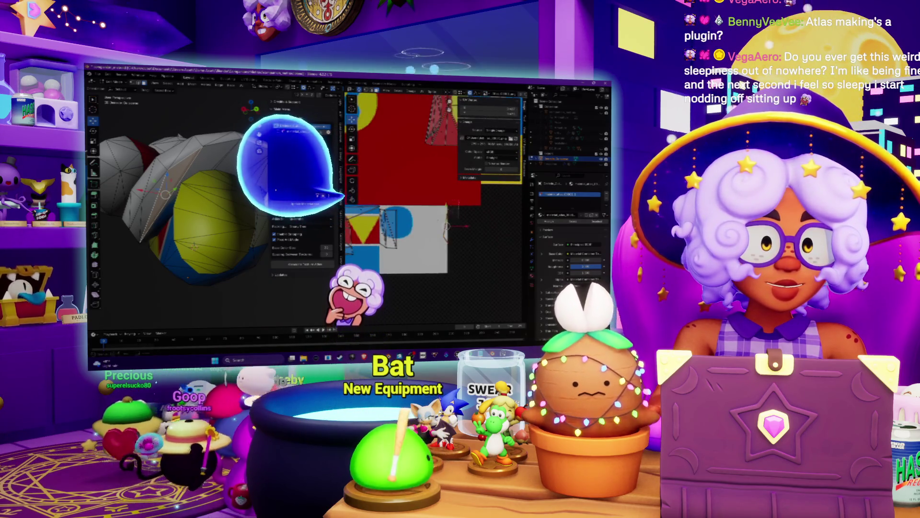
left_click(437, 234)
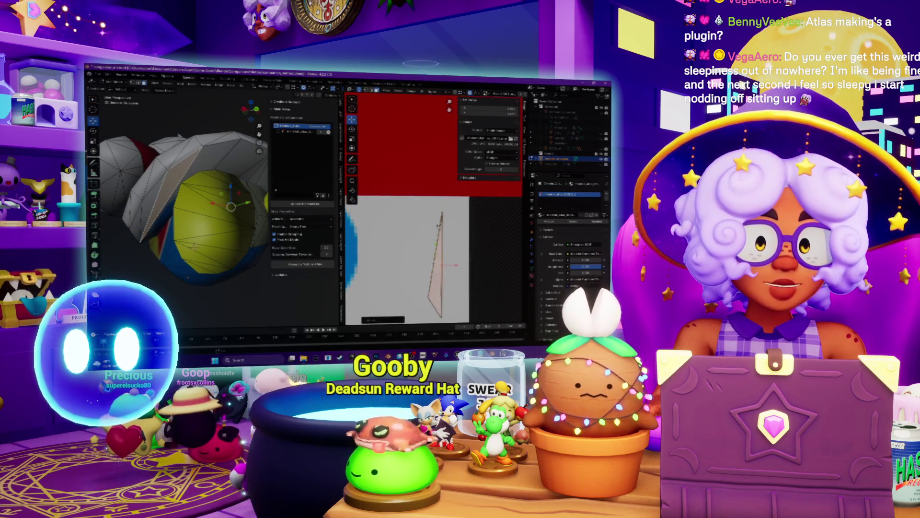
key("KP_Decimal")
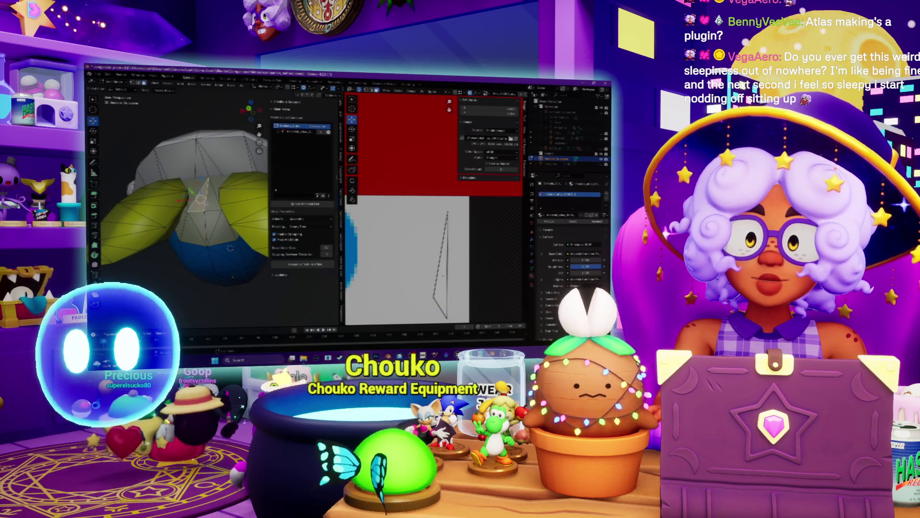
Step: Grow the face selection over the lower body and centre its islands in the UV view
key("ctrl+KP_Add")
scroll(481, 208, "down", 5)
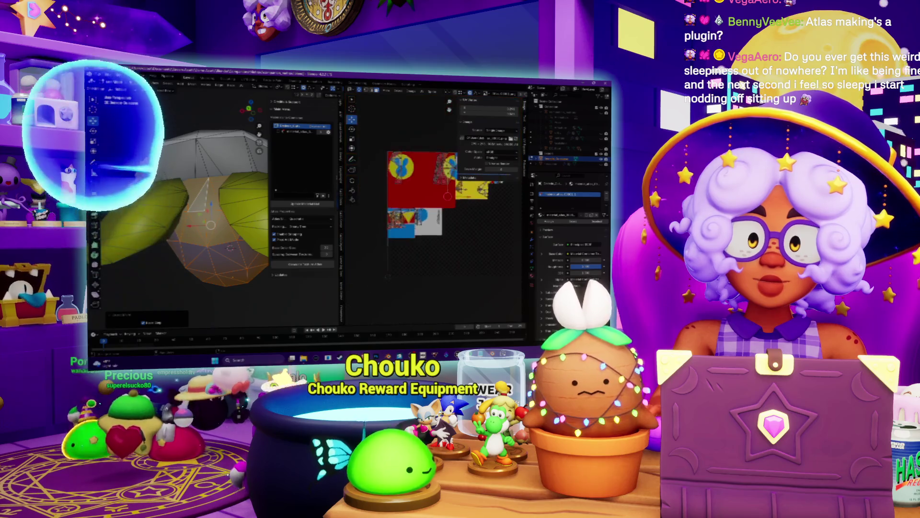
scroll(379, 259, "up", 5)
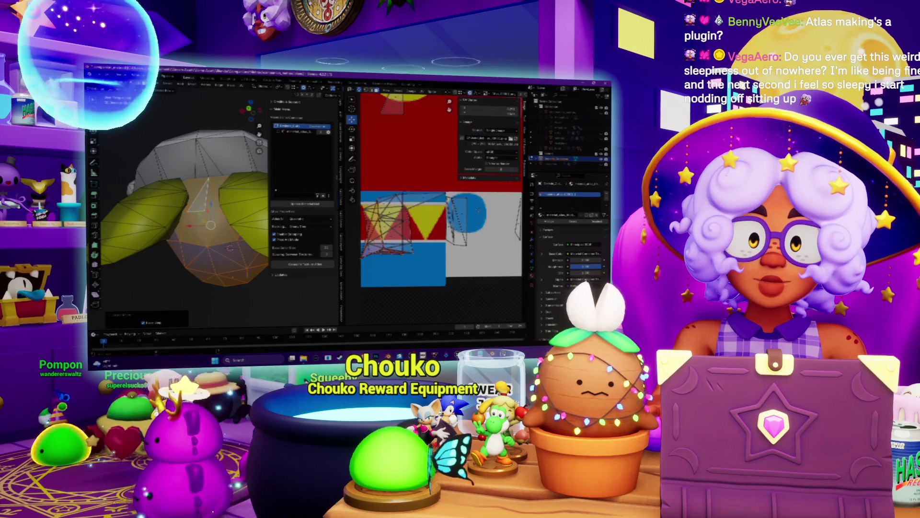
middle_click_drag(431, 216, 421, 221)
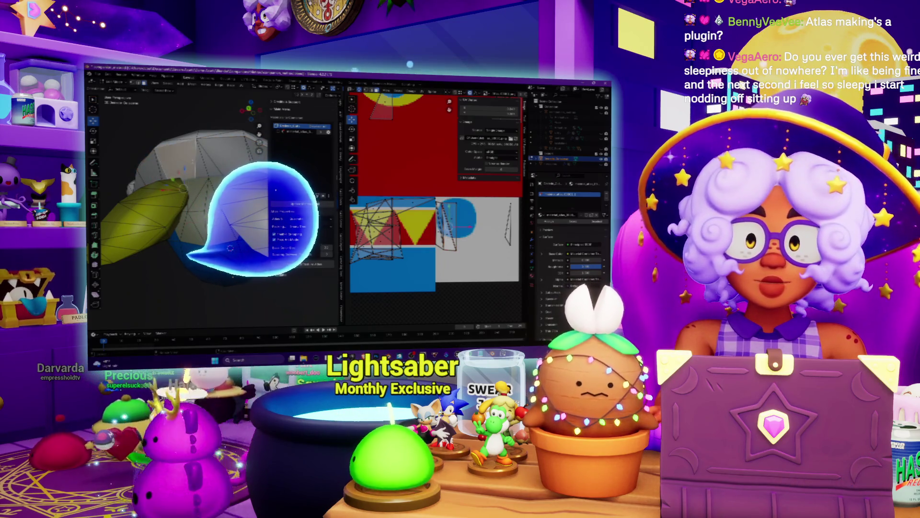
Step: Select edges bordering the grown region, undo one wrong pick, and orbit to see the head and yellow body
key("a")
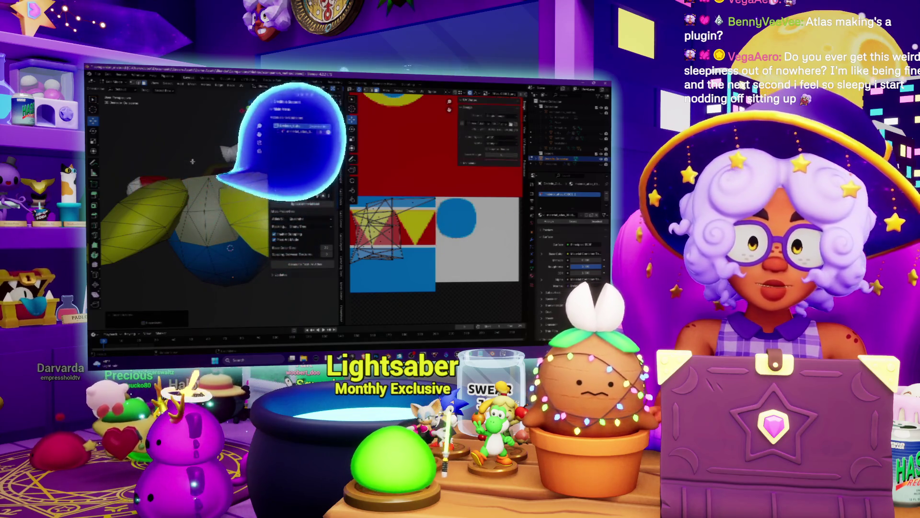
left_click(203, 200)
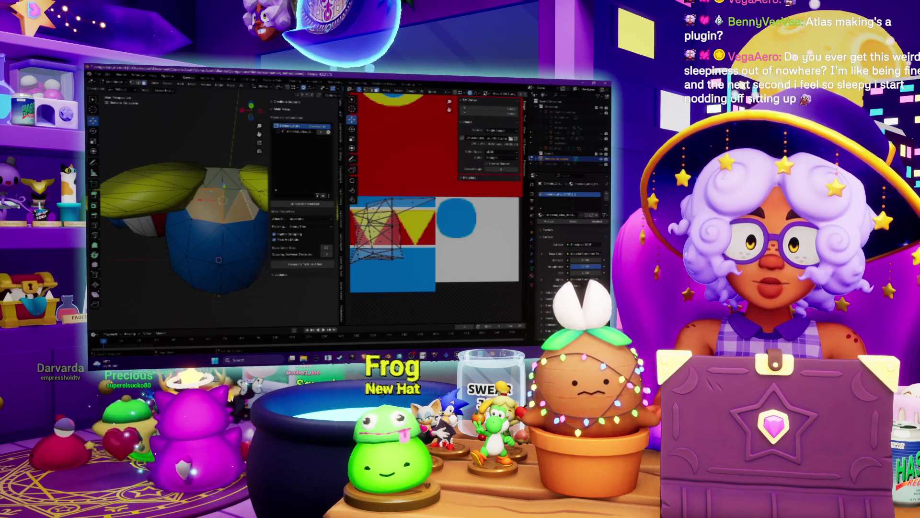
scroll(187, 216, "up", 5)
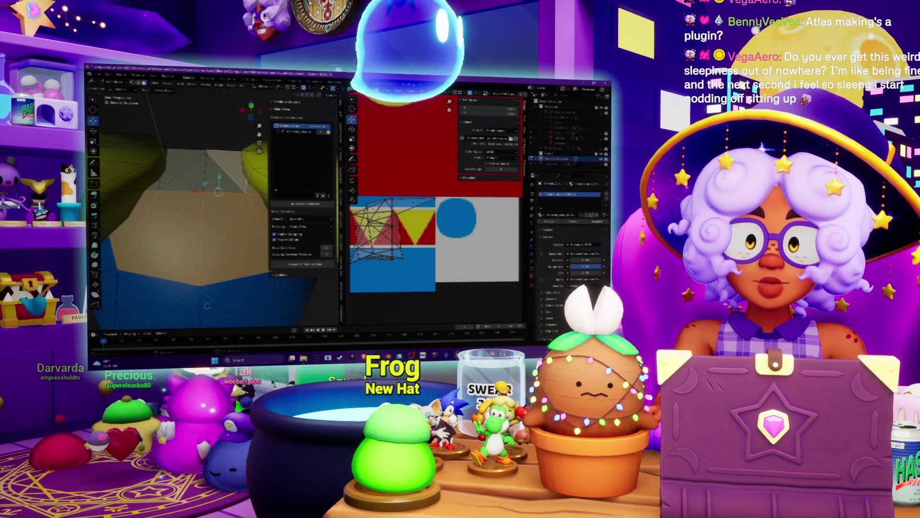
left_click(219, 191, "ctrl")
key("ctrl+z")
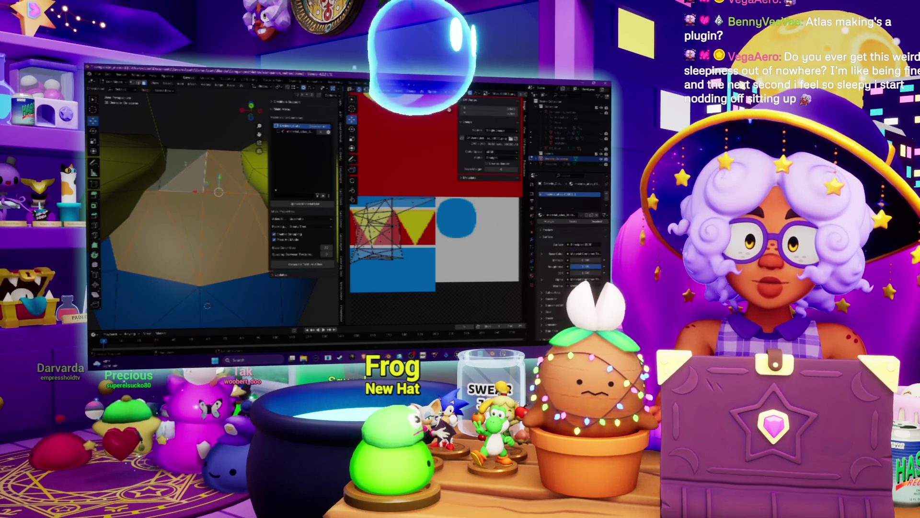
middle_click_drag(192, 216, 220, 209)
Step: Unwrap the lower-body selection into the packed layout and select neighbouring faces to check their UVs
key("a")
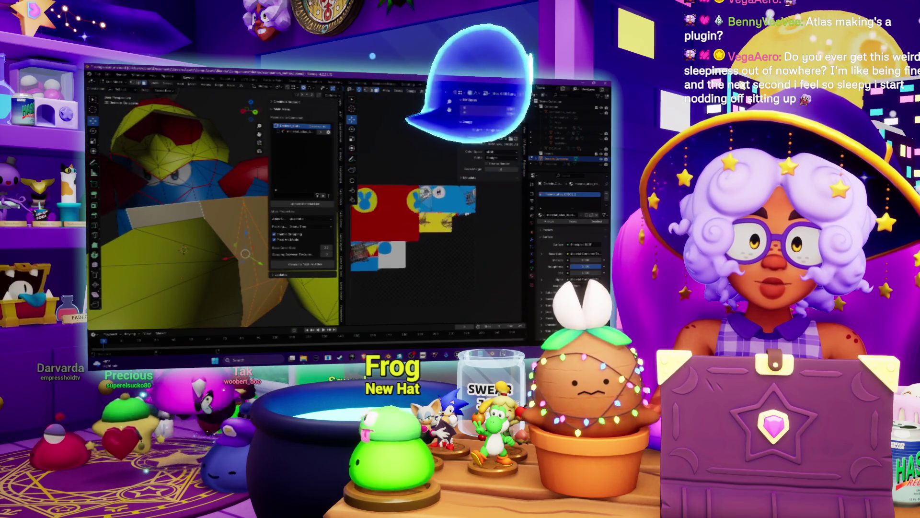
middle_click_drag(407, 225, 442, 212)
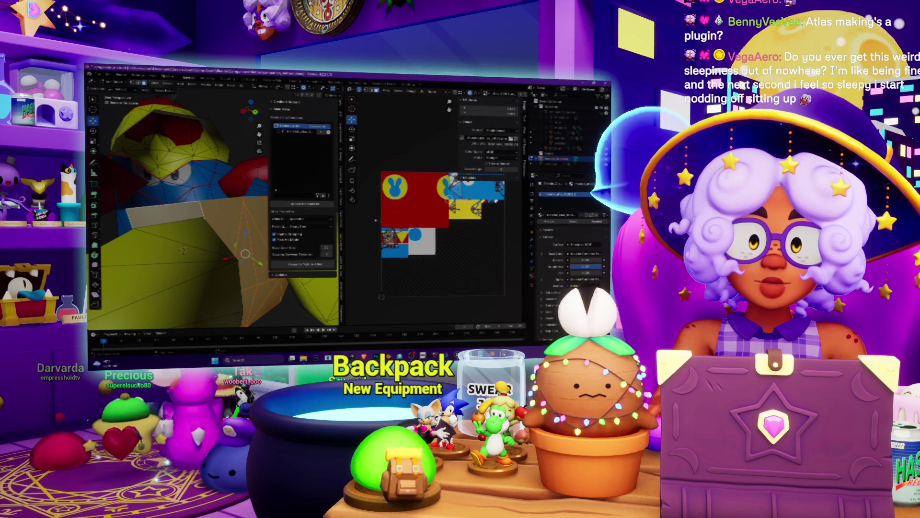
left_click(422, 260)
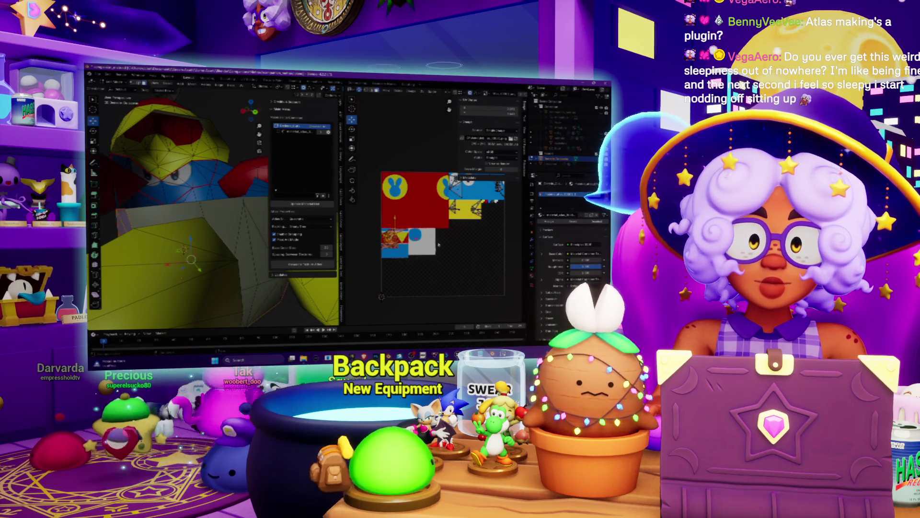
left_click(246, 254)
Step: Zoom in on another face's island, then orbit out to view the whole penguin from below
scroll(431, 213, "down", 5)
scroll(434, 217, "up", 10)
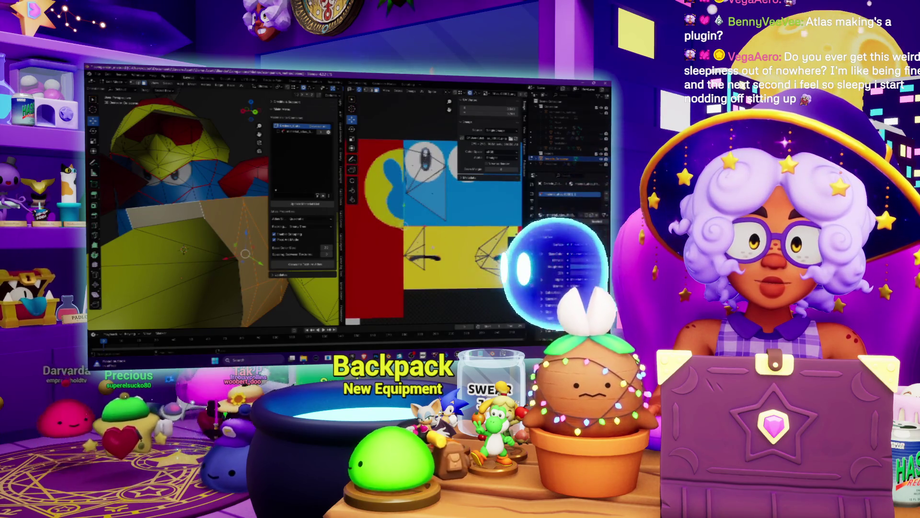
scroll(437, 221, "up", 3)
left_click(247, 259)
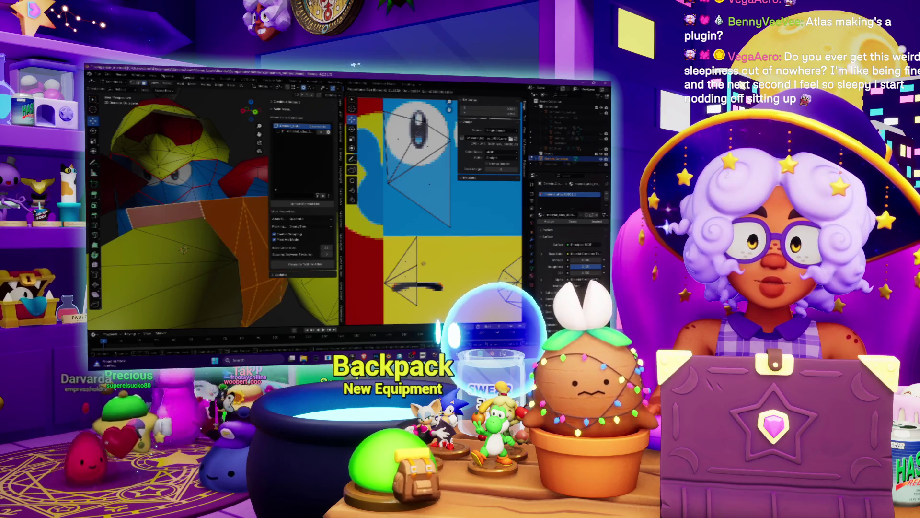
scroll(437, 221, "down", 5)
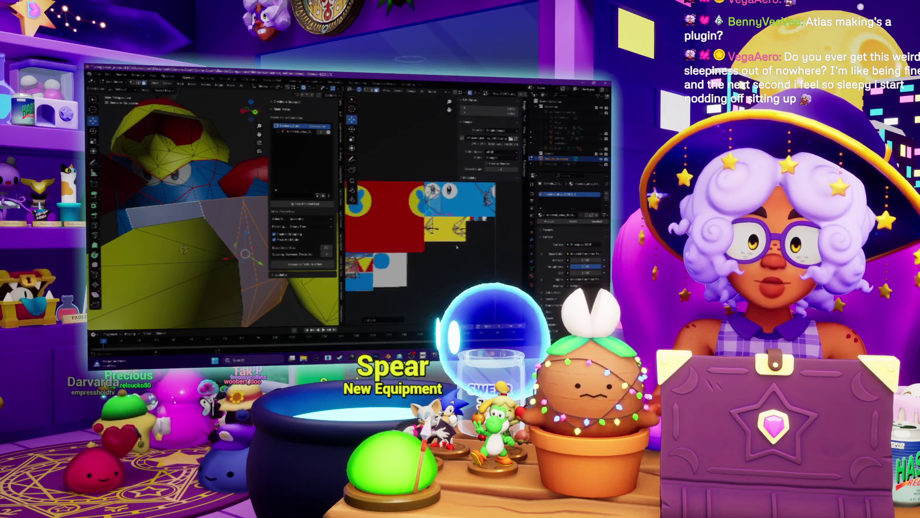
mouse_move(183, 249)
middle_mouse_down()
mouse_move(162, 252)
mouse_move(168, 235)
middle_mouse_up()
key("u")
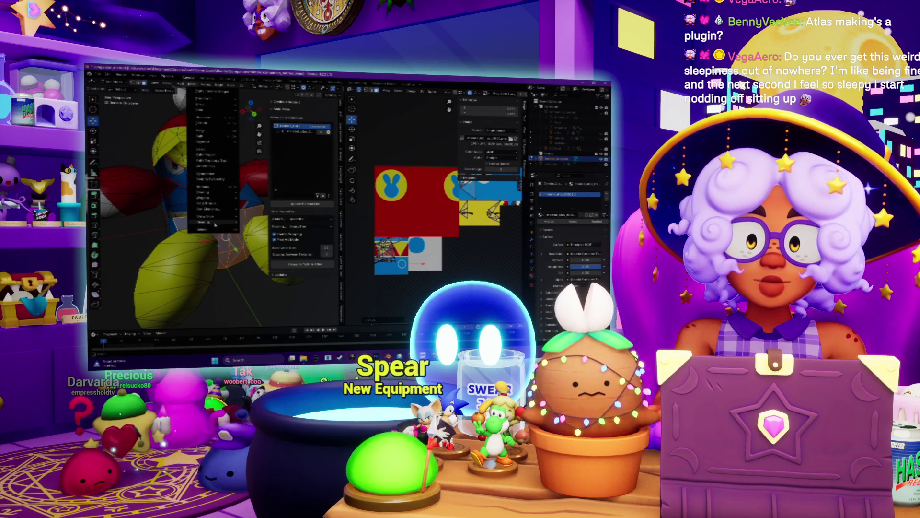
Step: Unwrap the selected hat faces and toggle out of Edit Mode to preview the textured model
left_click(214, 154)
mouse_move(192, 202)
middle_mouse_down()
mouse_move(206, 187)
mouse_move(196, 196)
mouse_move(232, 192)
mouse_move(202, 168)
mouse_move(218, 186)
middle_mouse_up()
key("Tab")
scroll(220, 189, "up", 3)
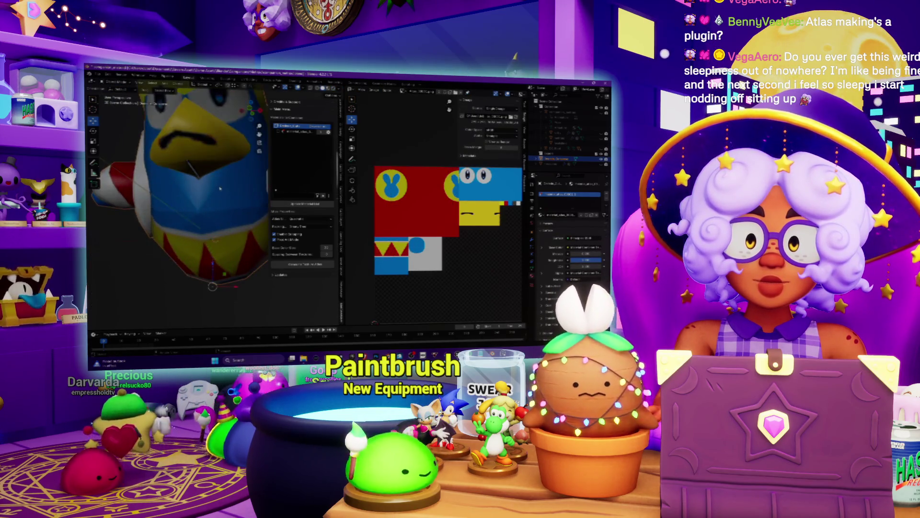
key("Tab")
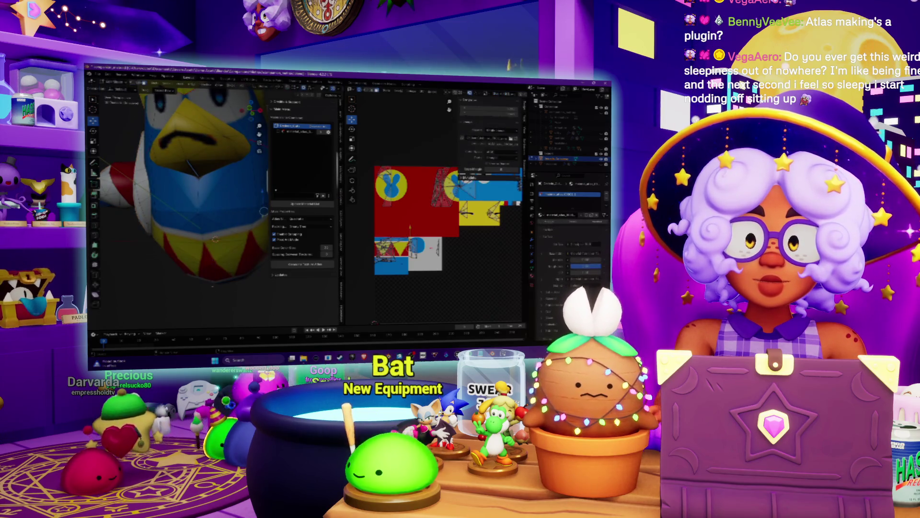
Step: Orbit around the head to inspect the textured top, sides and blue face
scroll(187, 207, "up", 5)
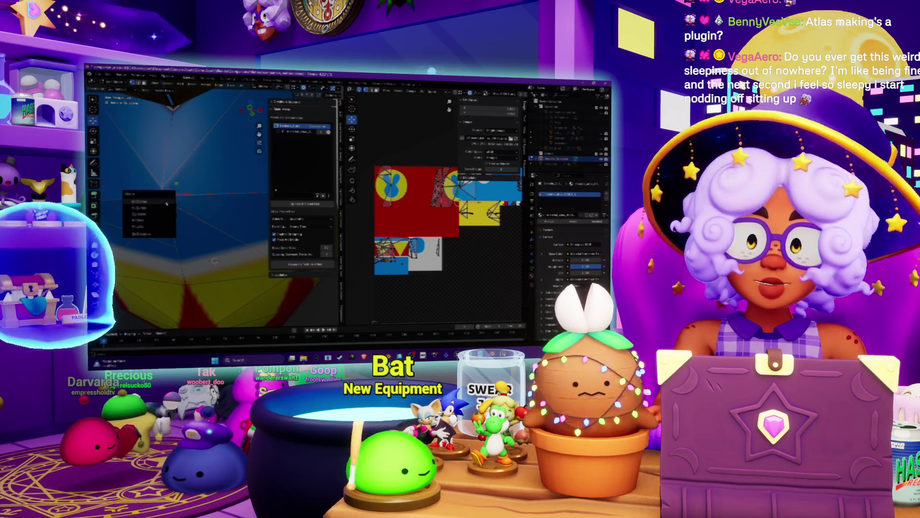
scroll(215, 261, "down", 10)
middle_click_drag(192, 192, 259, 188)
scroll(192, 201, "up", 5)
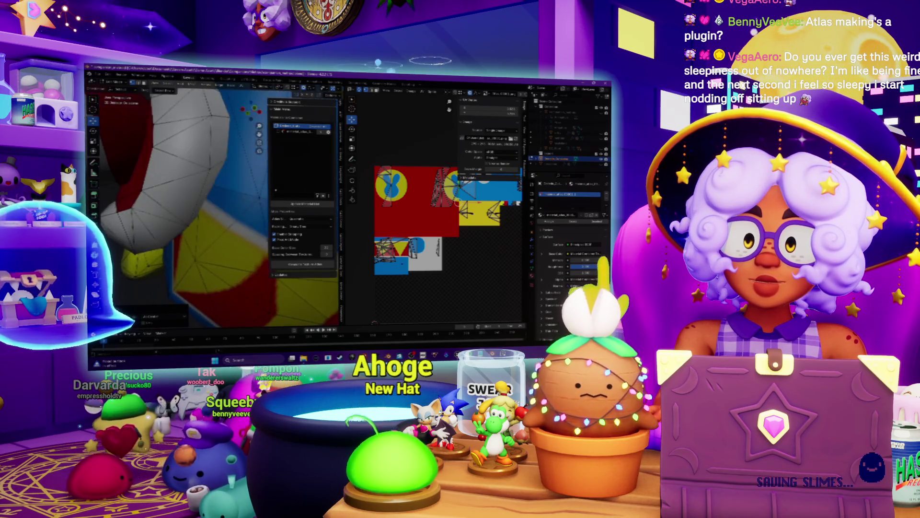
middle_click_drag(192, 202, 266, 175)
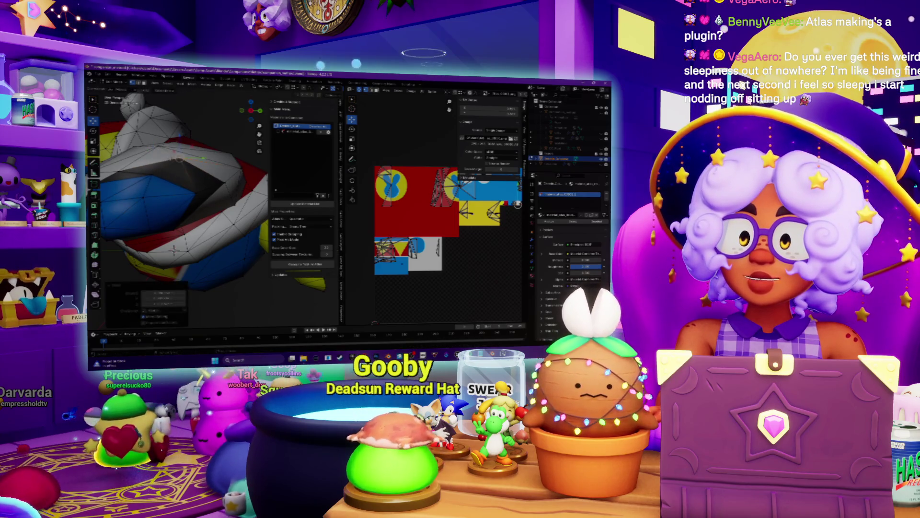
middle_click_drag(266, 175, 273, 174)
middle_click_drag(217, 187, 228, 177)
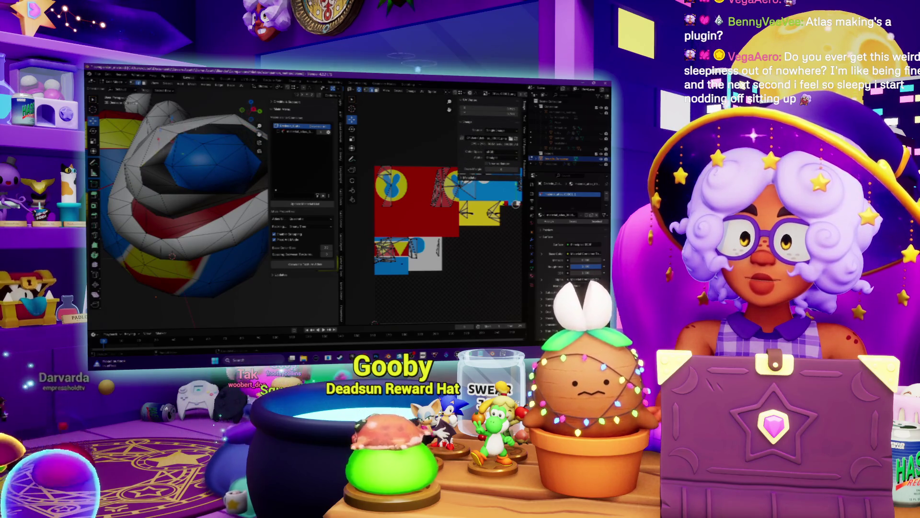
mouse_move(228, 178)
middle_mouse_down()
mouse_move(211, 189)
mouse_move(210, 173)
middle_mouse_up()
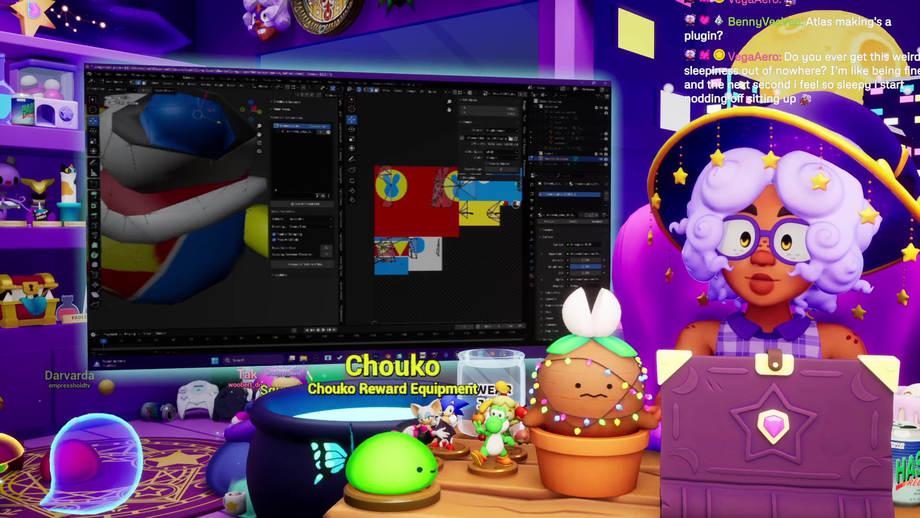
middle_click_drag(144, 144, 120, 140)
Step: Mark the selected edges as a UV seam and orbit to the blue face
right_click(120, 139)
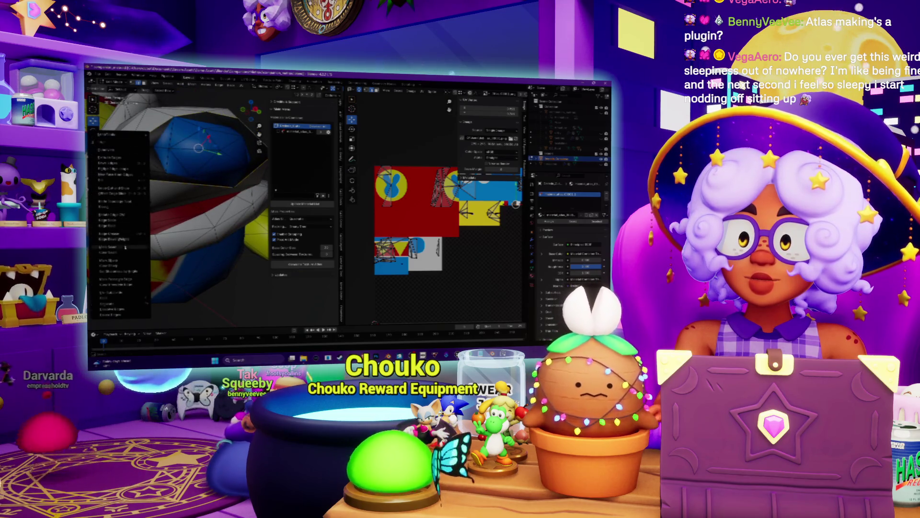
left_click(129, 260)
mouse_move(129, 260)
middle_mouse_down()
mouse_move(249, 227)
mouse_move(285, 292)
middle_mouse_up()
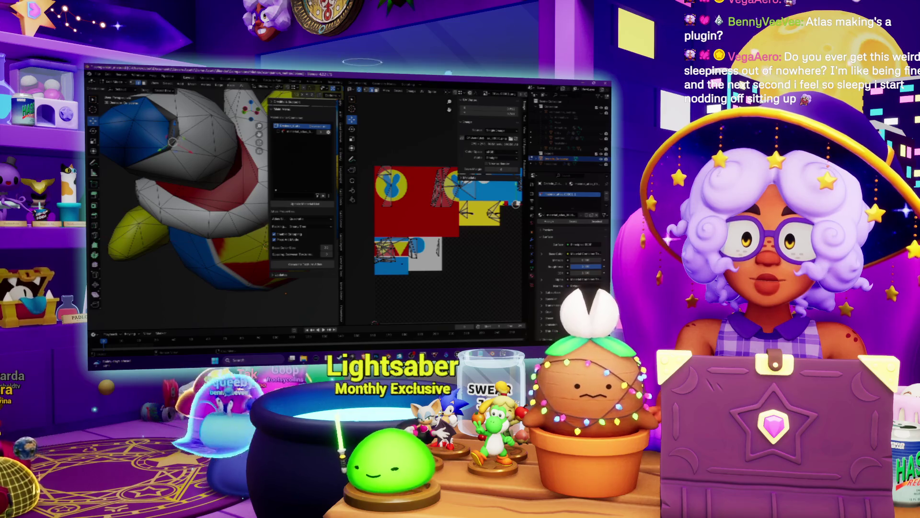
mouse_move(286, 292)
middle_mouse_down()
mouse_move(251, 256)
mouse_move(261, 247)
mouse_move(197, 161)
middle_mouse_up()
Step: Mark another set of edges as a seam with Ctrl+E, then return to Object Mode
key("ctrl+e")
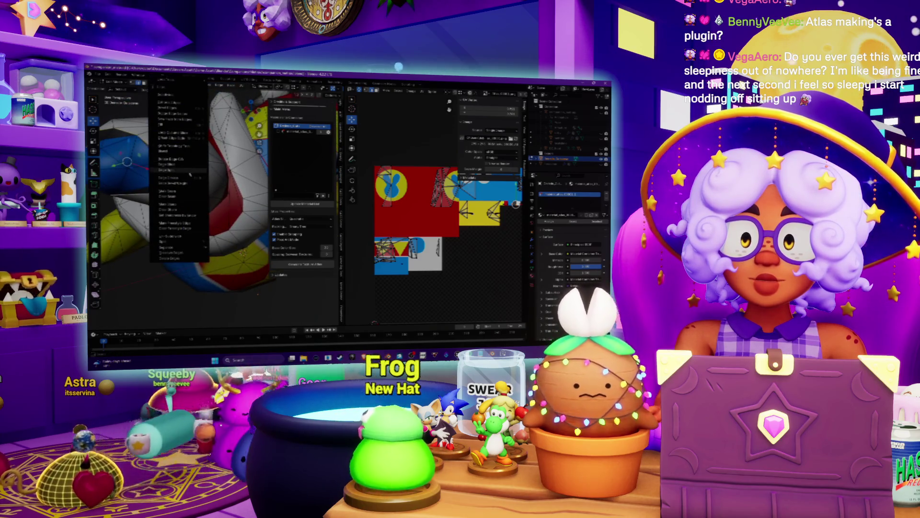
left_click(179, 208)
middle_click_drag(179, 207, 176, 185)
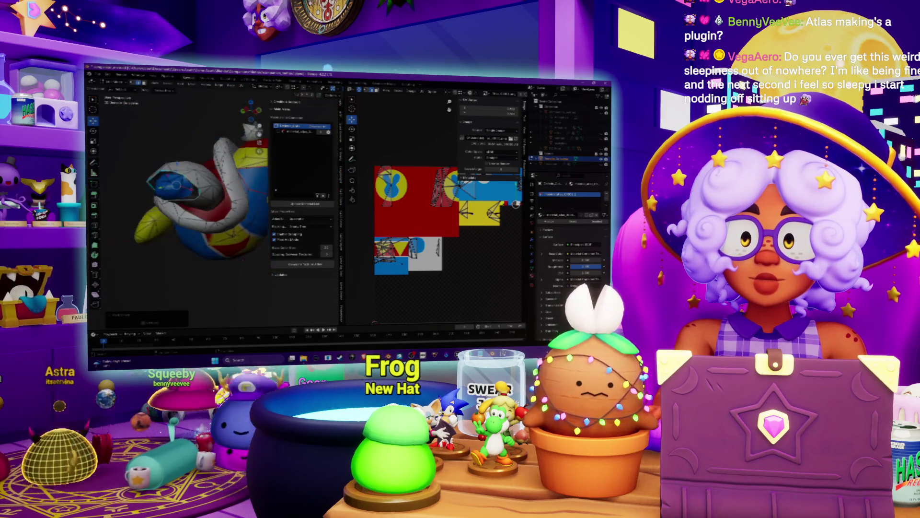
middle_click_drag(202, 225, 181, 205)
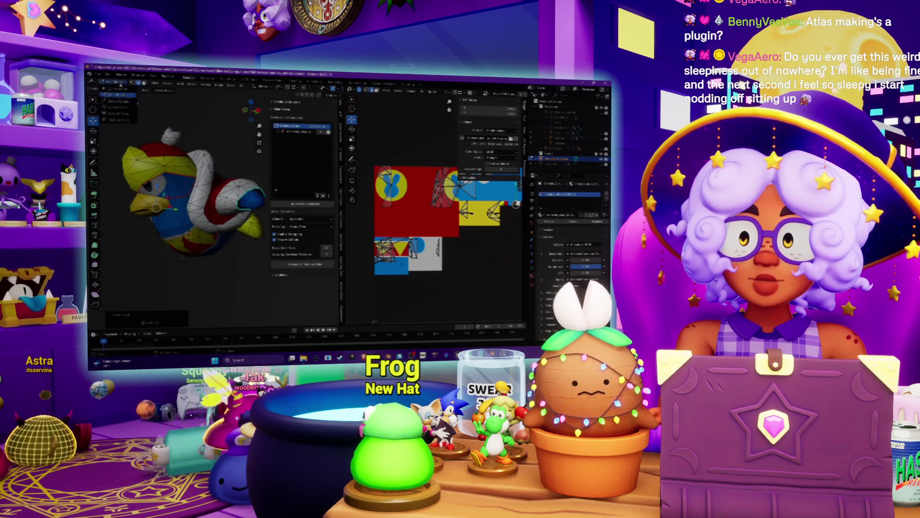
key("Tab")
middle_click_drag(175, 150, 178, 197)
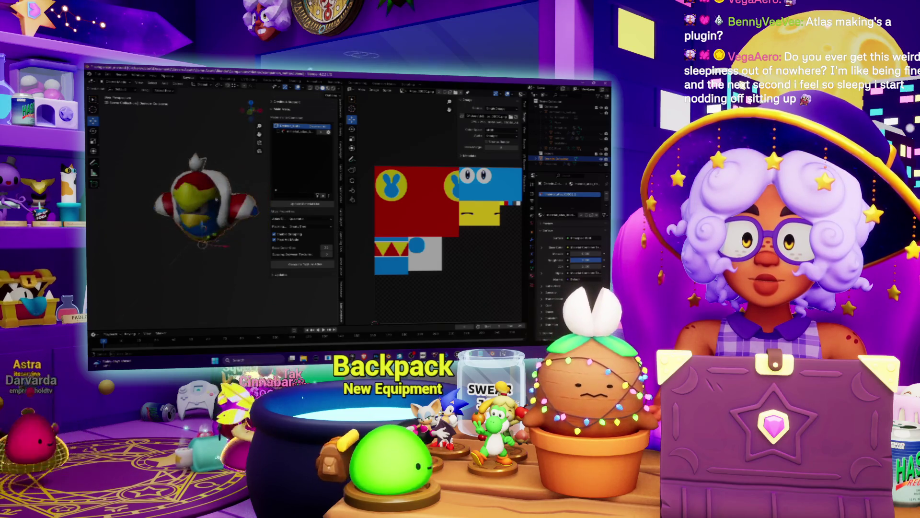
Step: Turn the bunny emblem forward, zoom onto the grey crown and enter Edit Mode
scroll(192, 215, "up", 5)
middle_click_drag(192, 215, 235, 200)
middle_click_drag(194, 257, 205, 181)
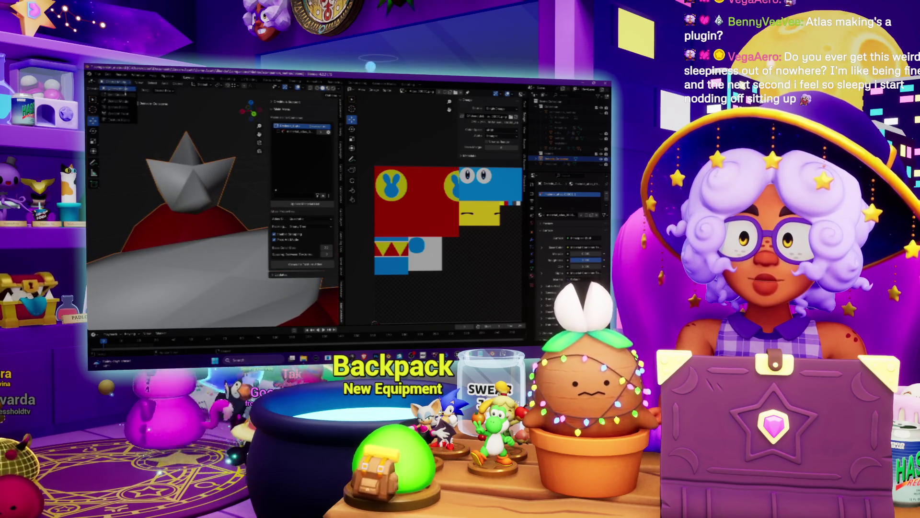
key("Tab")
middle_click_drag(204, 181, 222, 189)
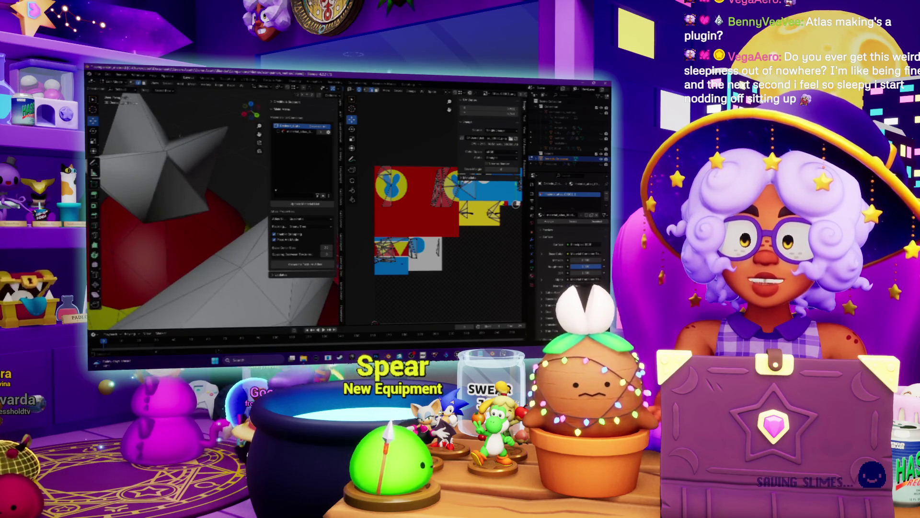
middle_click_drag(179, 135, 170, 99)
middle_click_drag(172, 290, 237, 313)
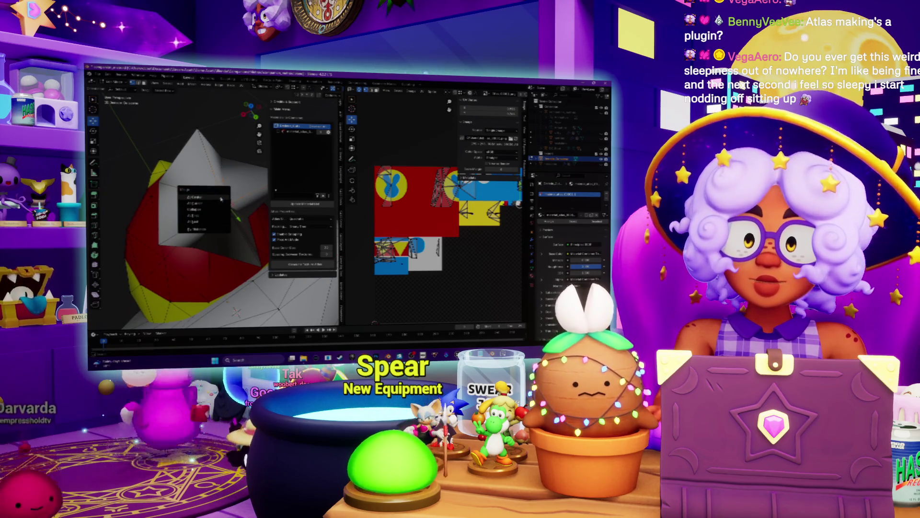
Step: Merge two sets of crown vertices at their centre and unwrap the crown's UVs again
left_click(221, 199)
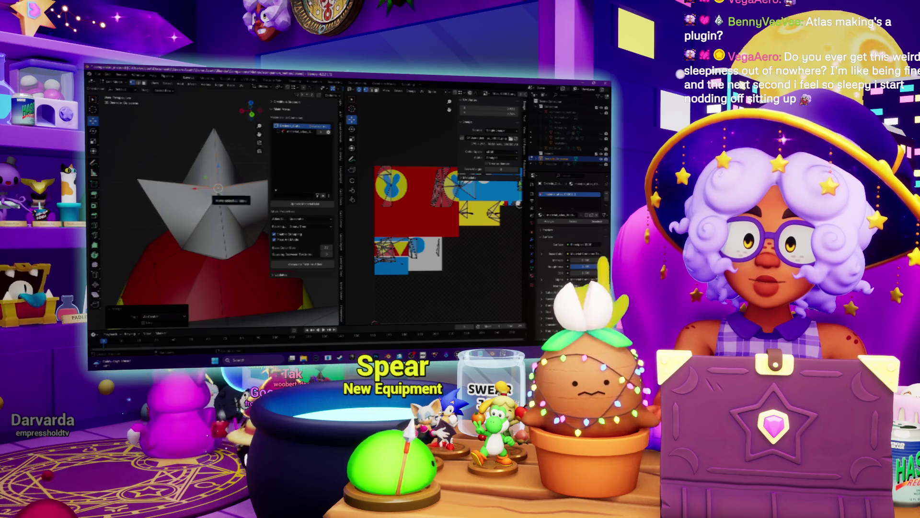
left_click(221, 195)
mouse_move(221, 196)
middle_mouse_down()
mouse_move(292, 192)
mouse_move(240, 183)
mouse_move(215, 207)
middle_mouse_up()
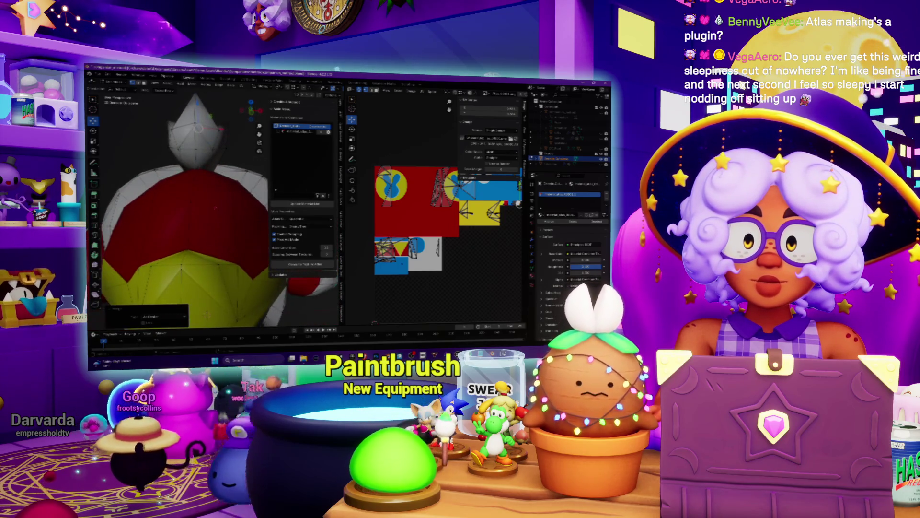
left_click(190, 206)
key("u")
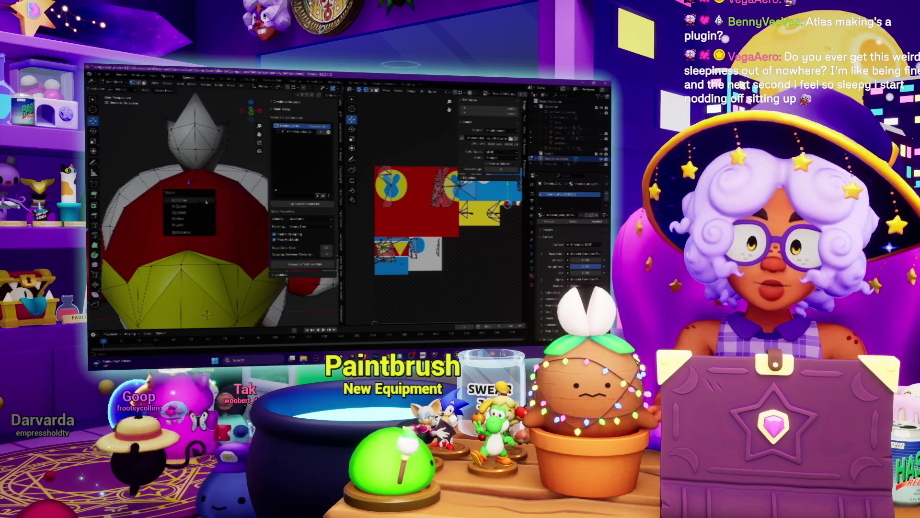
left_click(206, 202)
mouse_move(206, 202)
middle_mouse_down()
mouse_move(232, 190)
mouse_move(197, 173)
mouse_move(187, 217)
middle_mouse_up()
key("a")
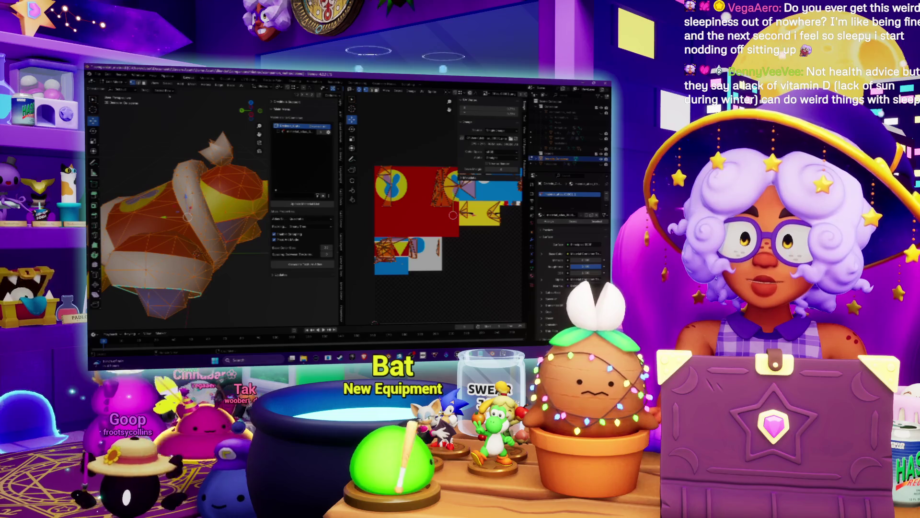
key("alt+a")
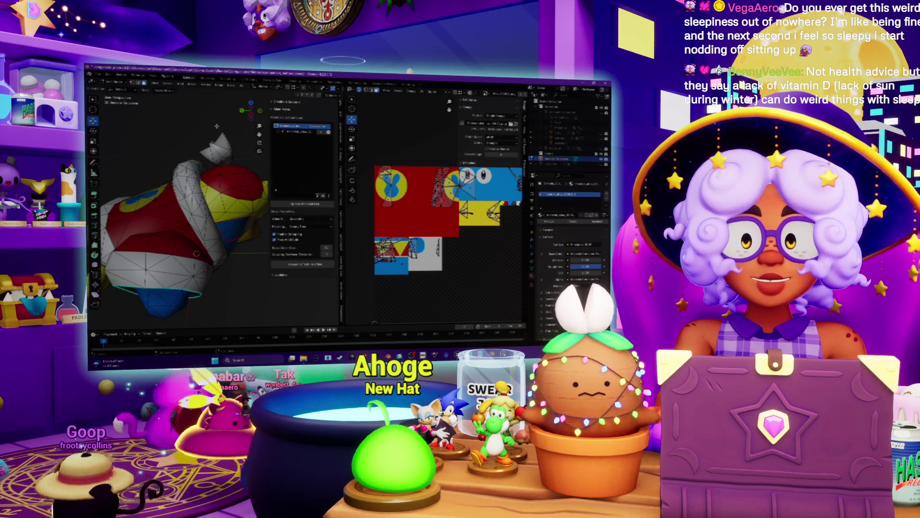
mouse_move(183, 215)
middle_mouse_down()
mouse_move(230, 187)
mouse_move(278, 181)
middle_mouse_up()
scroll(191, 206, "up", 3)
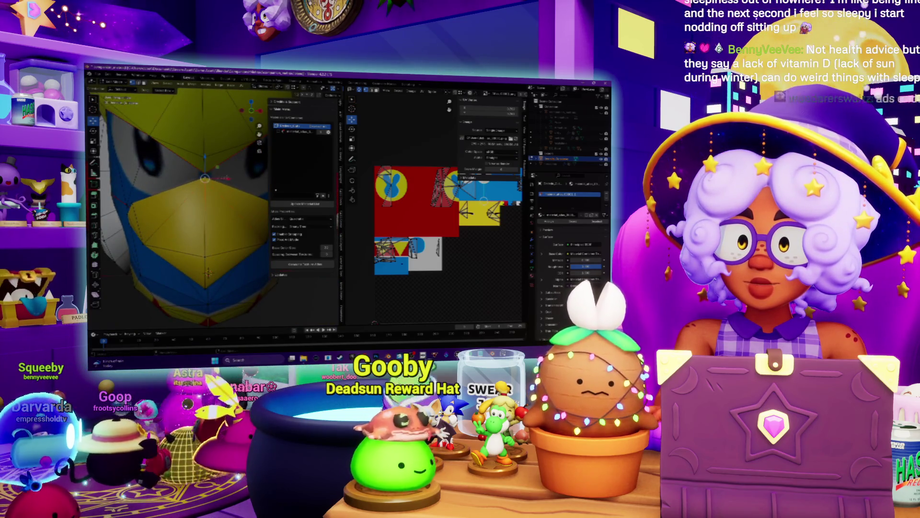
Step: Merge the selected beak vertices at their centre
scroll(216, 196, "up", 5)
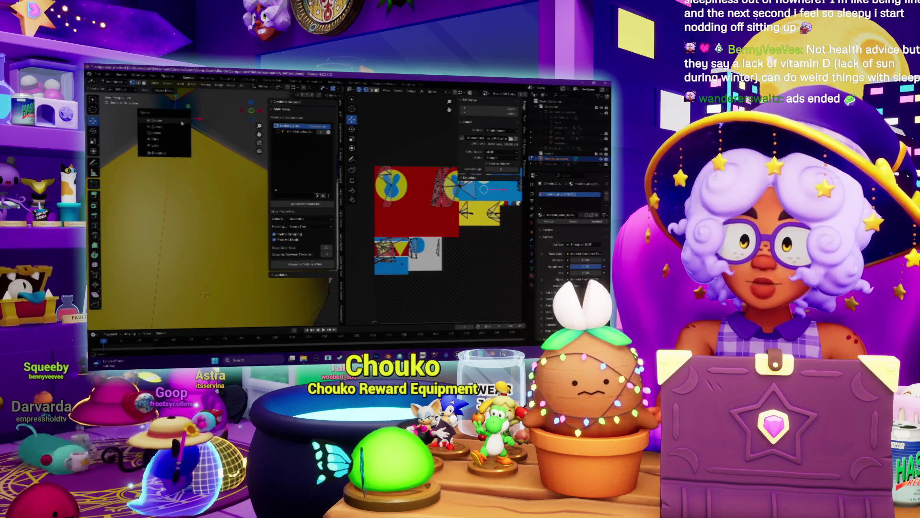
scroll(180, 121, "down", 4)
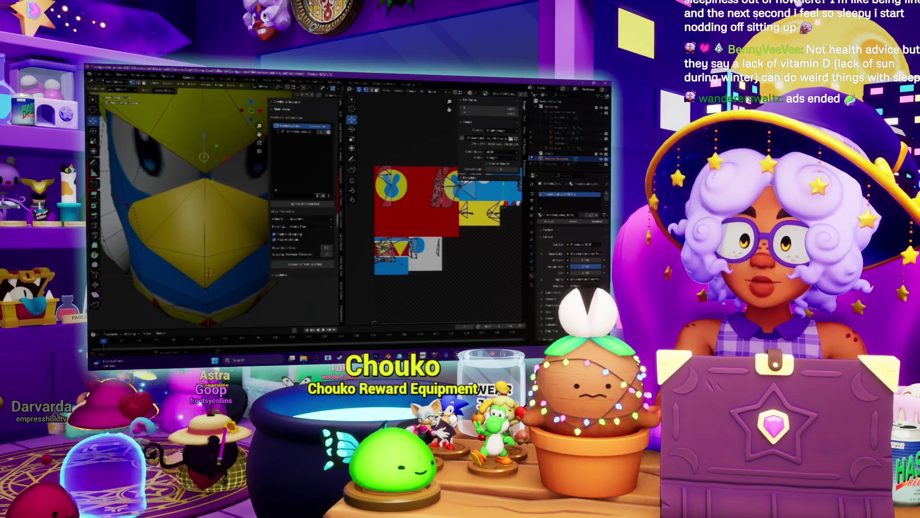
middle_click_drag(211, 197, 212, 176)
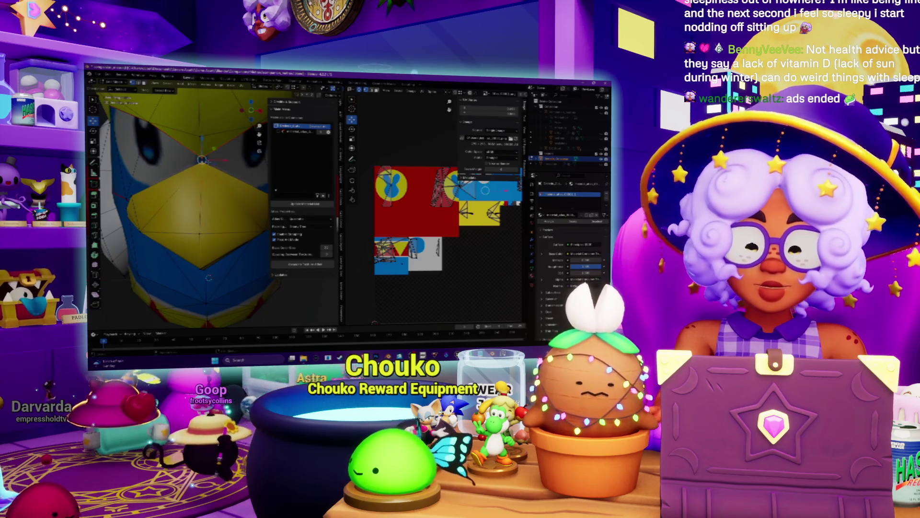
key("m")
left_click(209, 163)
mouse_move(208, 164)
middle_mouse_down()
mouse_move(234, 166)
mouse_move(220, 169)
middle_mouse_up()
Step: Merge a second set of beak vertices at centre, deselect everything, and switch to Spotify
scroll(220, 169, "down", 4)
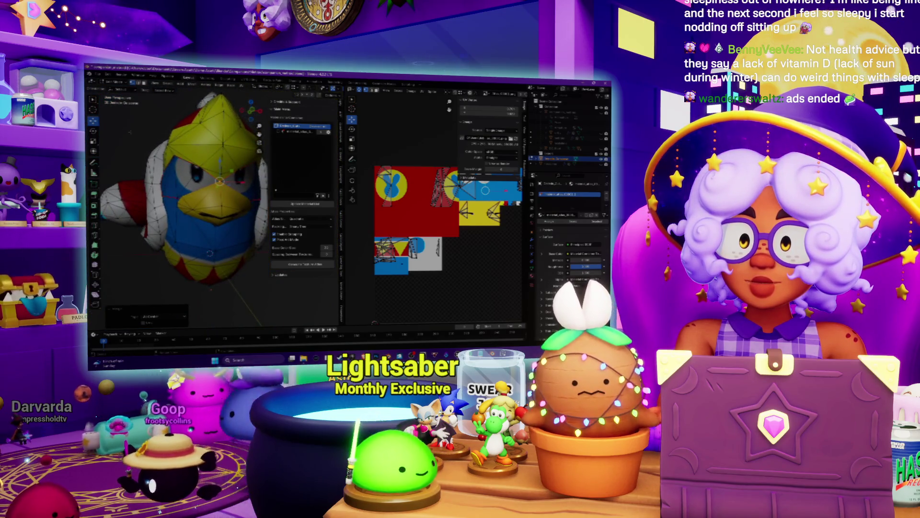
scroll(187, 196, "up", 4)
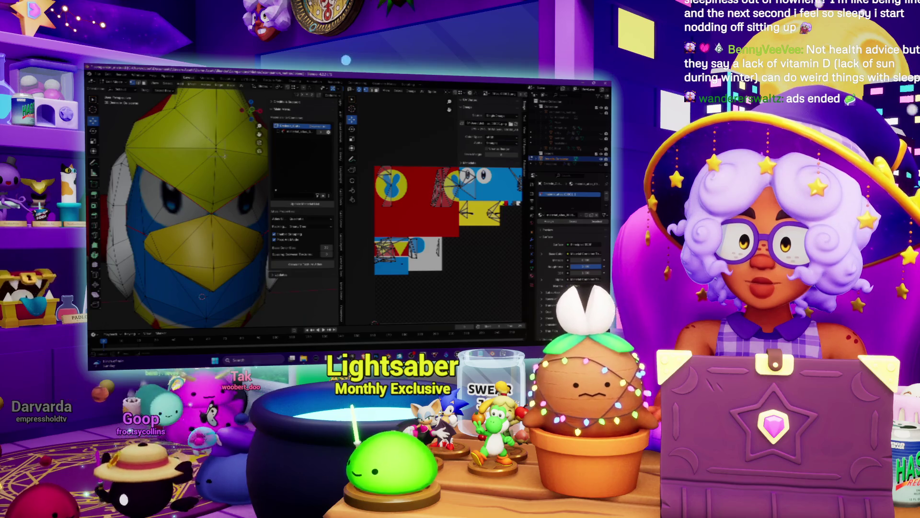
key("m")
left_click(225, 158)
mouse_move(202, 191)
middle_mouse_down()
mouse_move(249, 182)
mouse_move(197, 194)
mouse_move(147, 181)
middle_mouse_up()
key("alt+a")
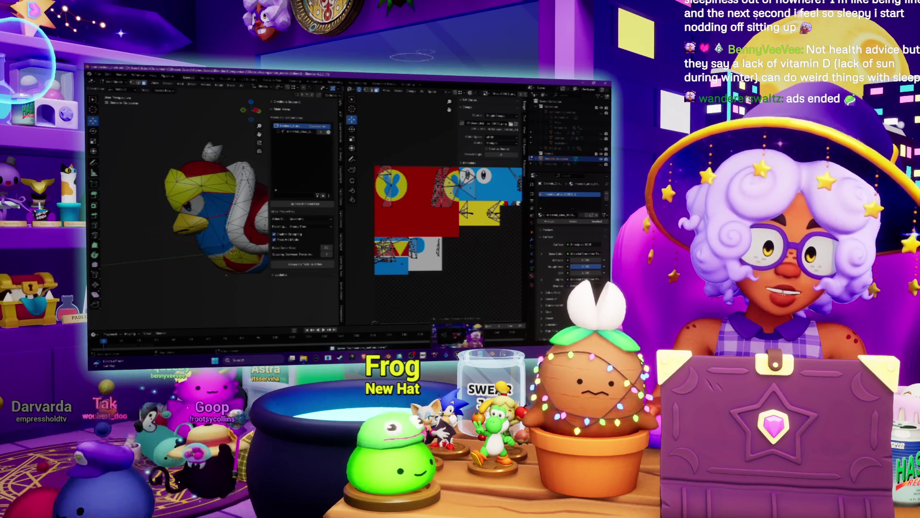
key("alt+Tab")
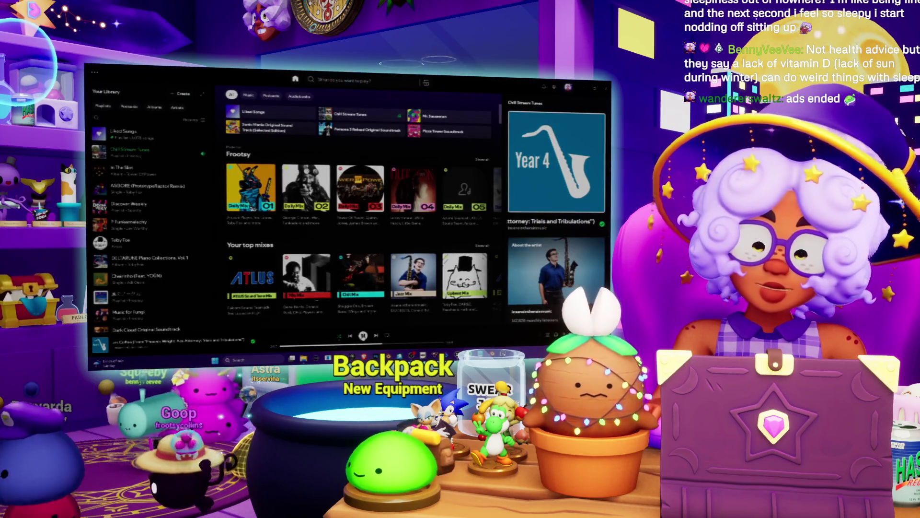
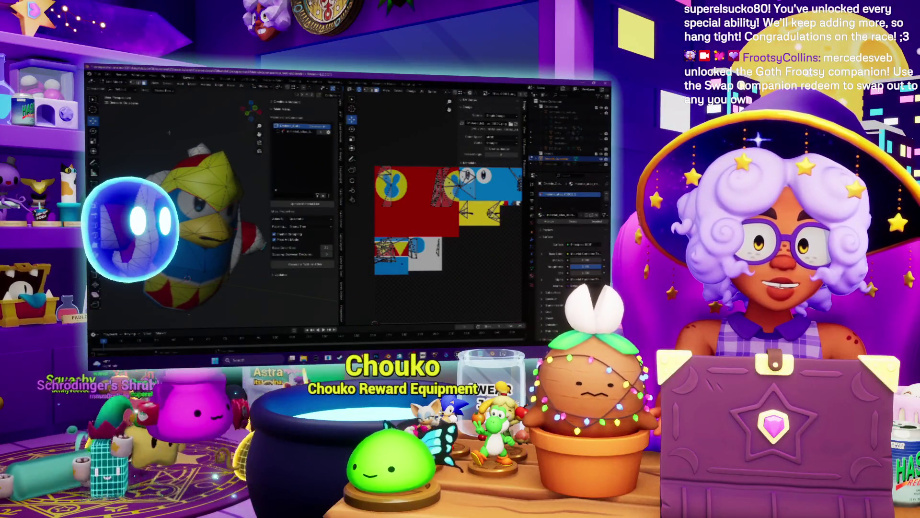
Step: Orbit to a front view and snap relative to the crown
middle_click_drag(169, 133, 161, 158)
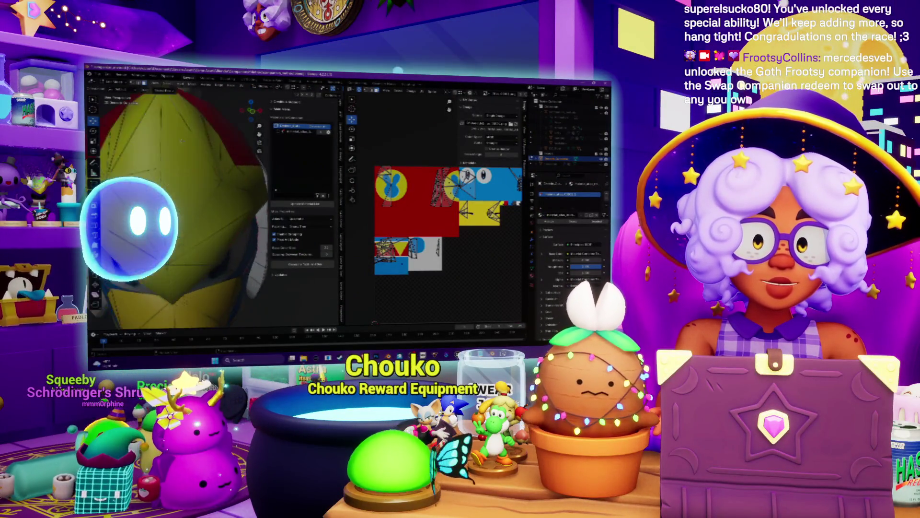
middle_click_drag(182, 230, 187, 272)
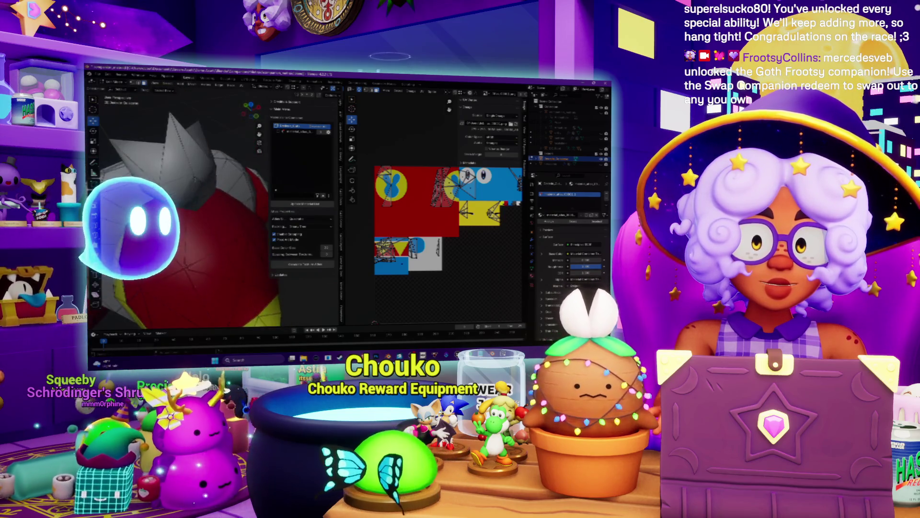
scroll(187, 272, "up", 2)
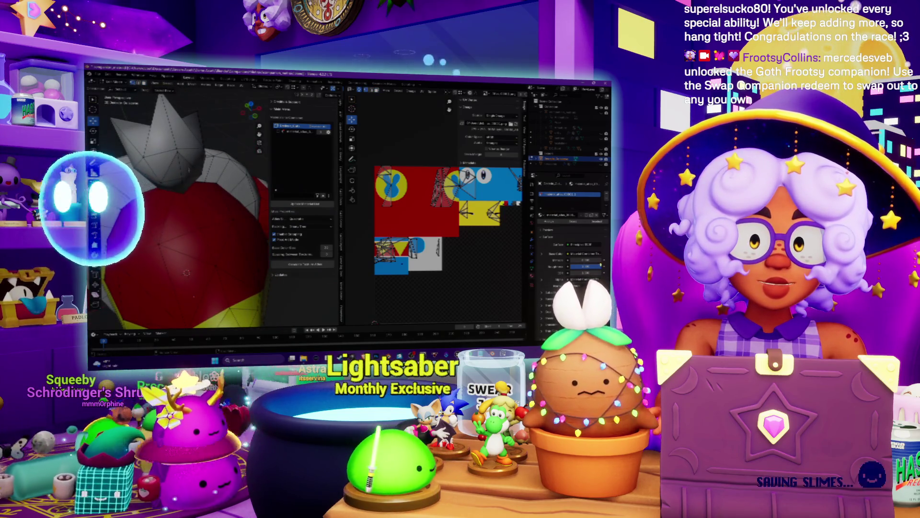
key("Tab")
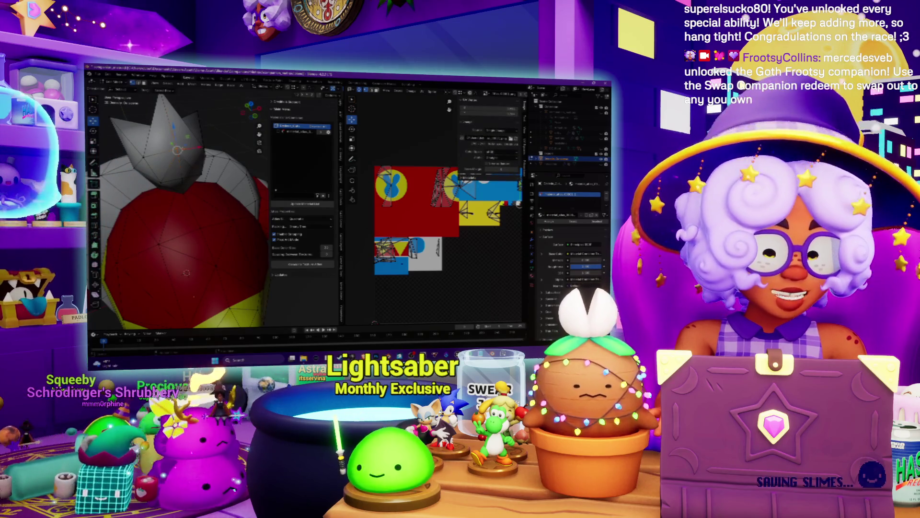
left_click(184, 150)
middle_click_drag(184, 150, 158, 128)
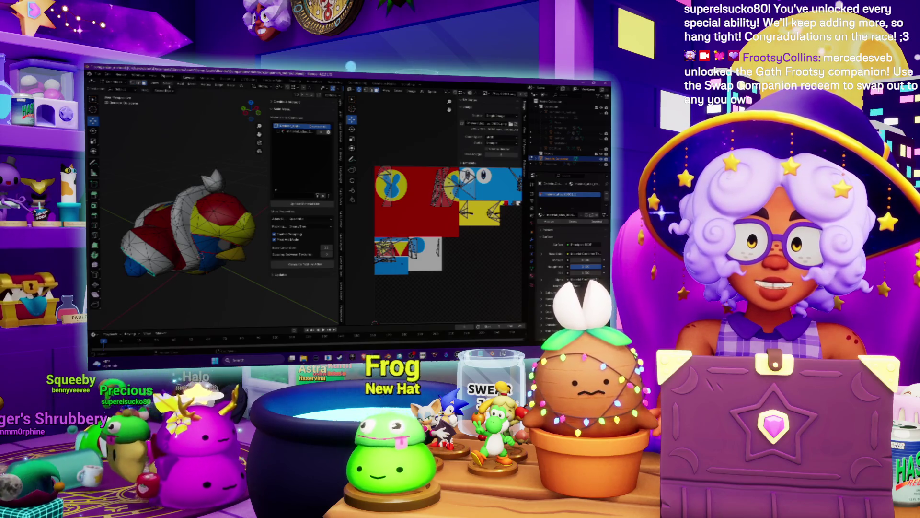
Step: Select the model's faces by their number of sides via Select All by Trait
left_click(163, 85)
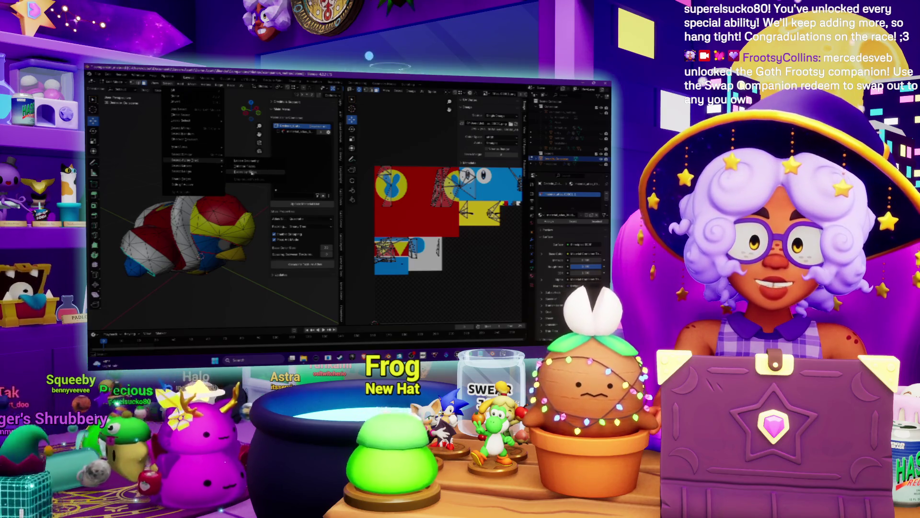
left_click(257, 174)
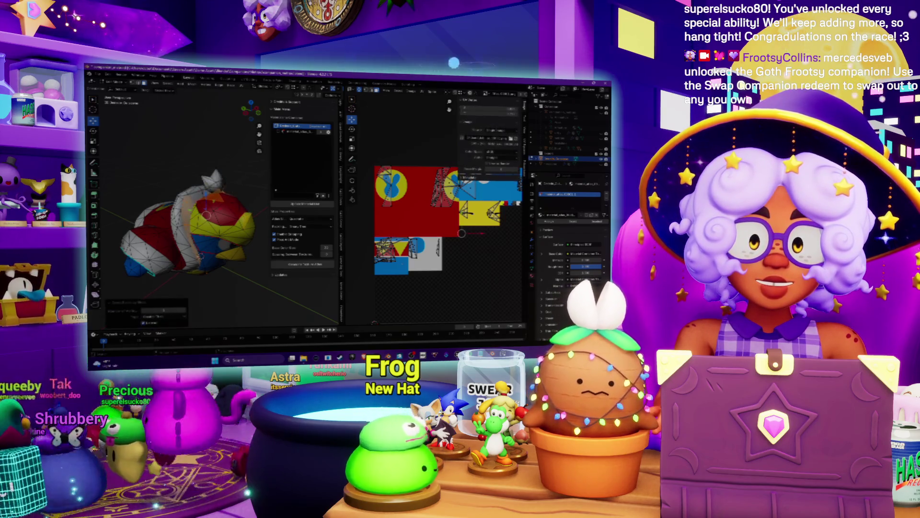
scroll(178, 199, "up", 5)
mouse_move(178, 199)
middle_mouse_down()
mouse_move(184, 234)
mouse_move(146, 197)
mouse_move(177, 249)
mouse_move(158, 211)
middle_mouse_up()
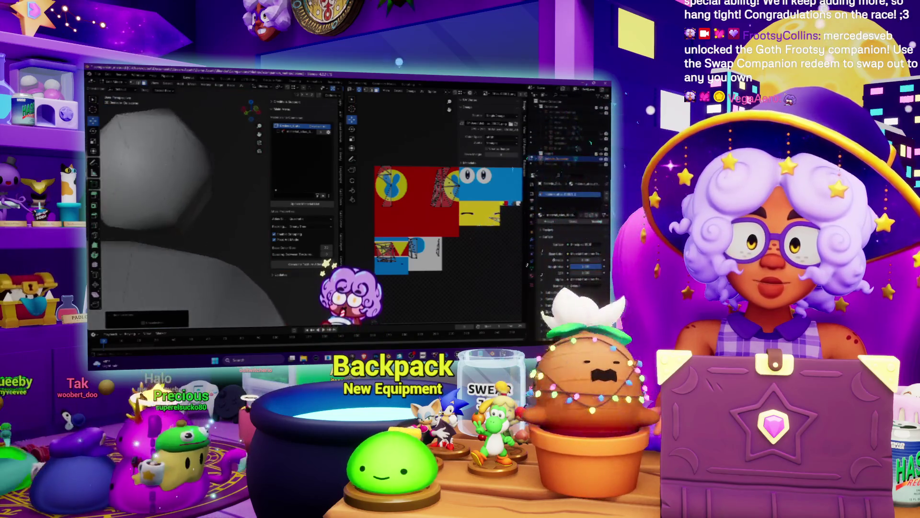
Step: Orbit close to the grey inner icosphere and apply the chosen operation to its selected part
scroll(183, 201, "down", 5)
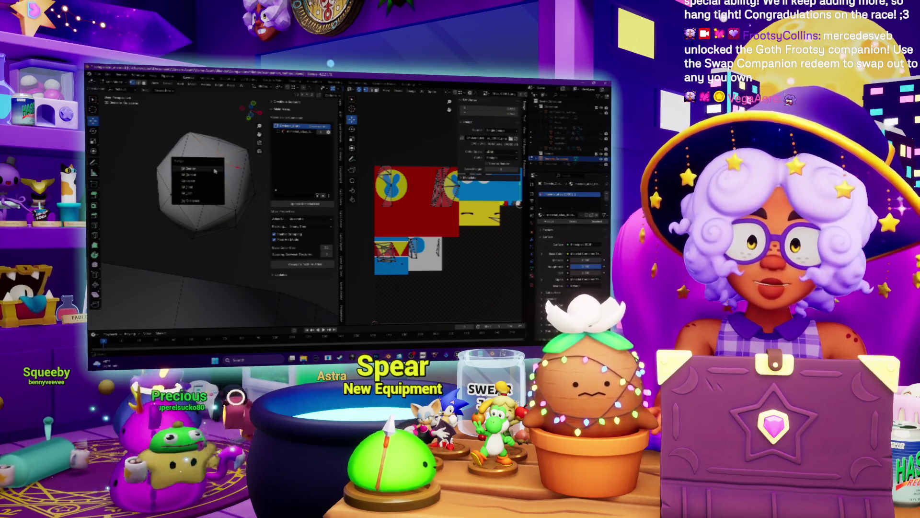
middle_click_drag(207, 192, 196, 177)
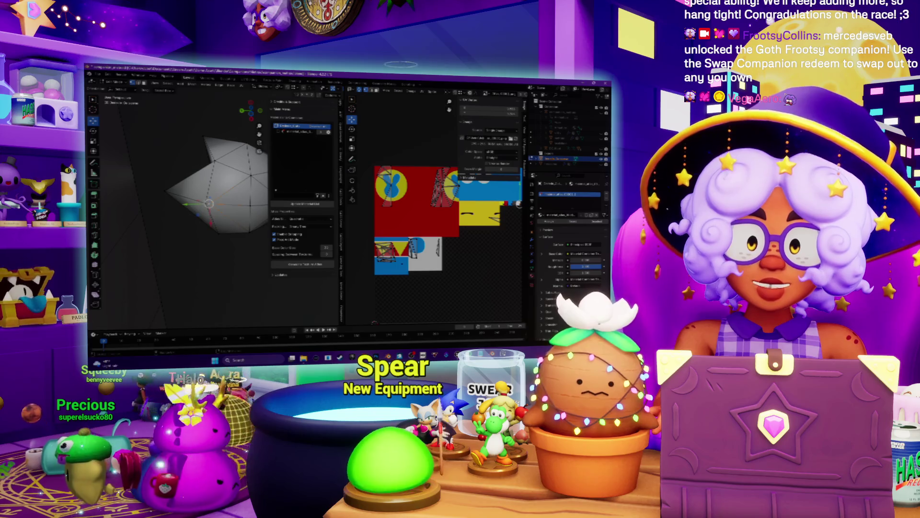
left_click(201, 193)
mouse_move(201, 194)
middle_mouse_down()
mouse_move(194, 185)
mouse_move(134, 211)
mouse_move(168, 182)
mouse_move(192, 211)
mouse_move(211, 202)
mouse_move(201, 192)
mouse_move(204, 201)
middle_mouse_up()
scroll(211, 202, "up", 5)
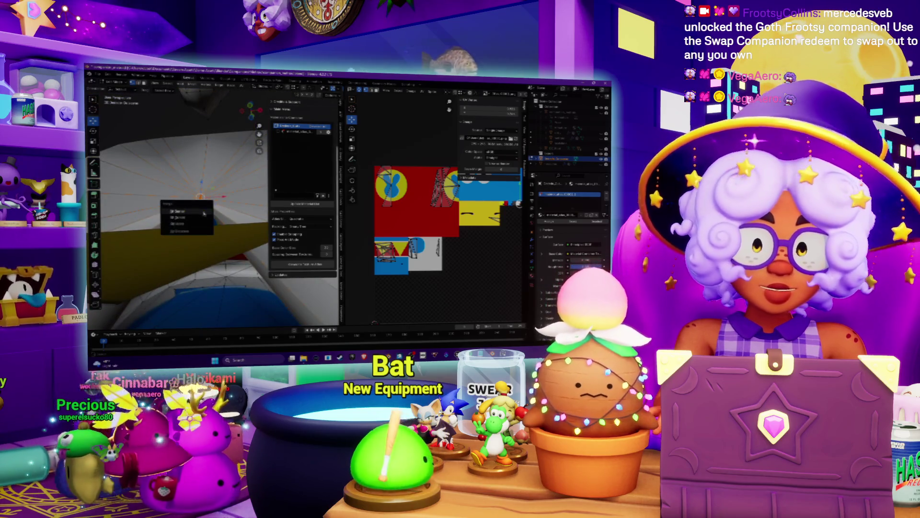
Step: Apply another operation from the popup menu to the selected mesh
left_click(204, 212)
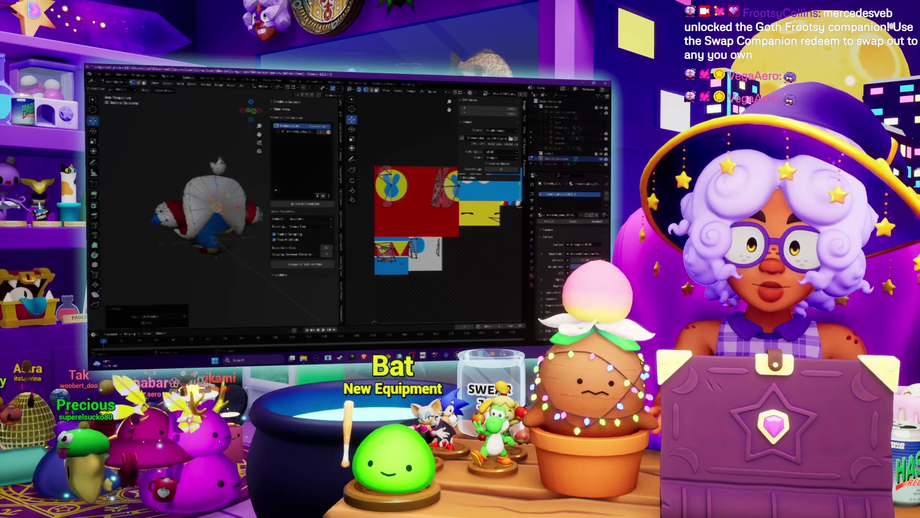
scroll(211, 211, "up", 5)
mouse_move(184, 157)
middle_mouse_down()
mouse_move(189, 172)
mouse_move(141, 160)
mouse_move(148, 111)
middle_mouse_up()
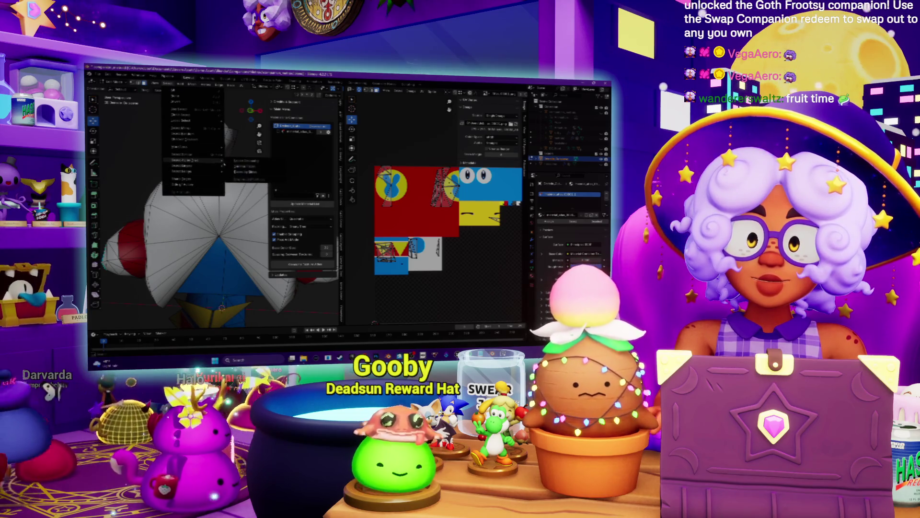
Step: Select all of the model's interior faces
left_click(235, 172)
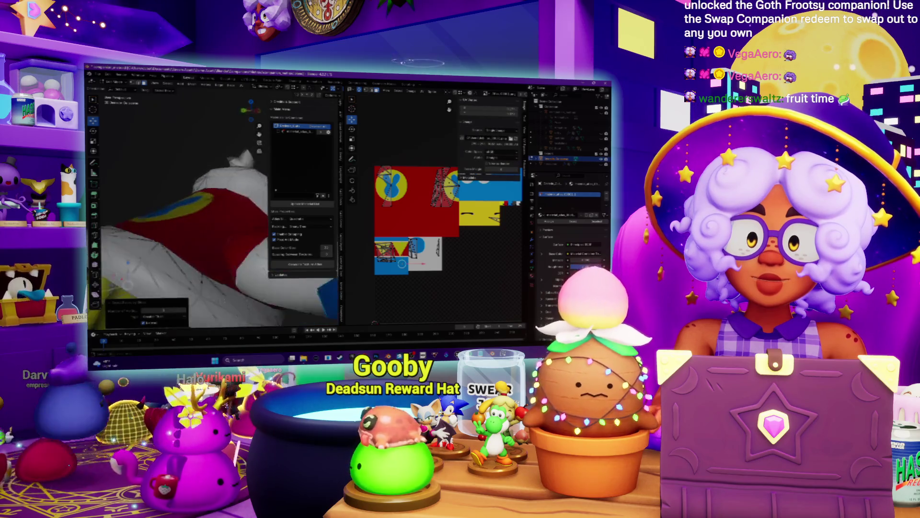
scroll(162, 228, "down", 5)
scroll(193, 244, "up", 8)
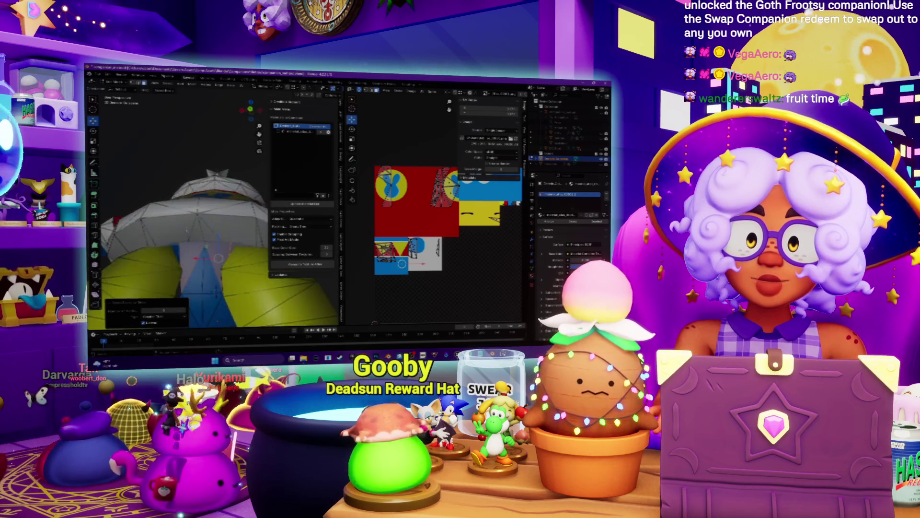
mouse_move(188, 201)
middle_mouse_down()
mouse_move(216, 288)
mouse_move(216, 238)
middle_mouse_up()
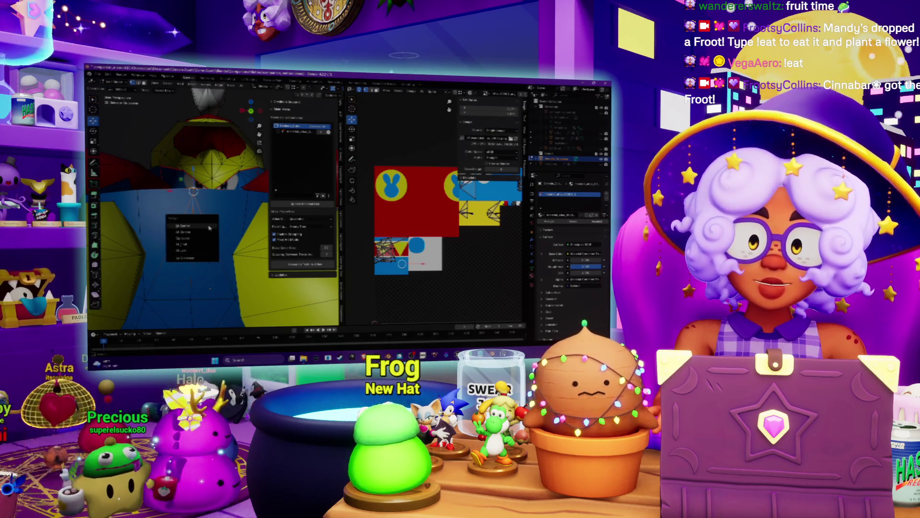
Step: Apply the chosen operation to the selection and turn the model to a tilted side view
left_click(209, 227)
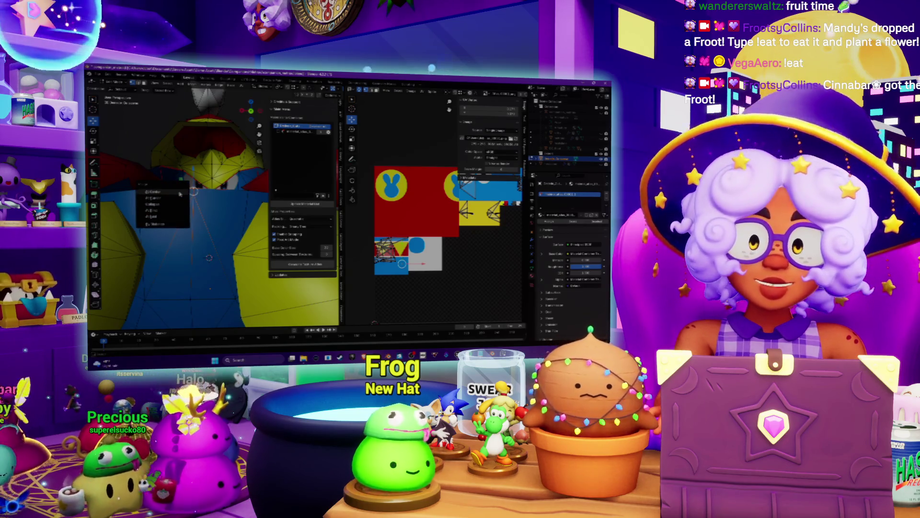
scroll(211, 206, "down", 3)
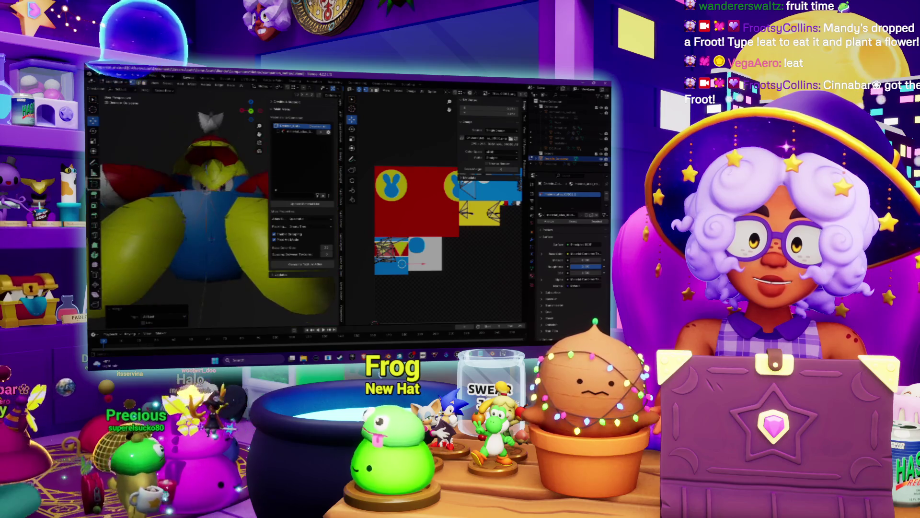
scroll(211, 206, "up", 5)
scroll(211, 207, "down", 2)
middle_click_drag(211, 207, 211, 226)
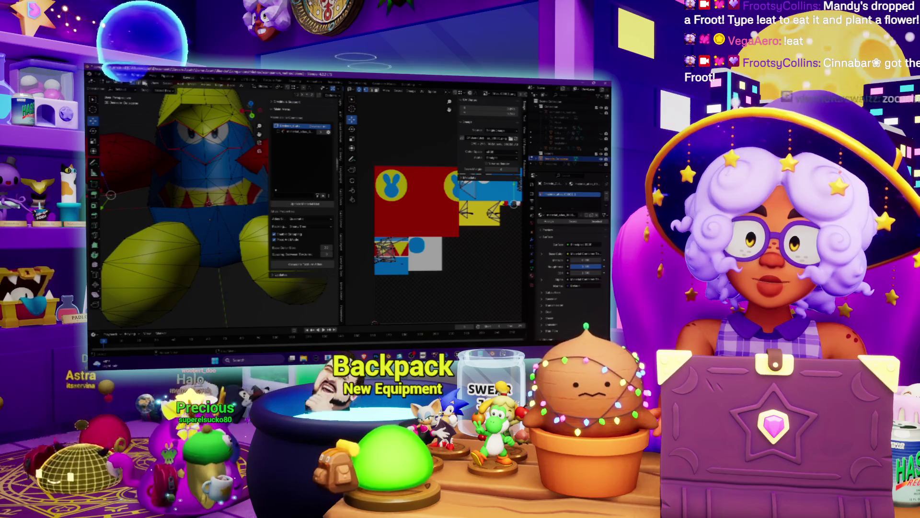
middle_click_drag(209, 219, 210, 205)
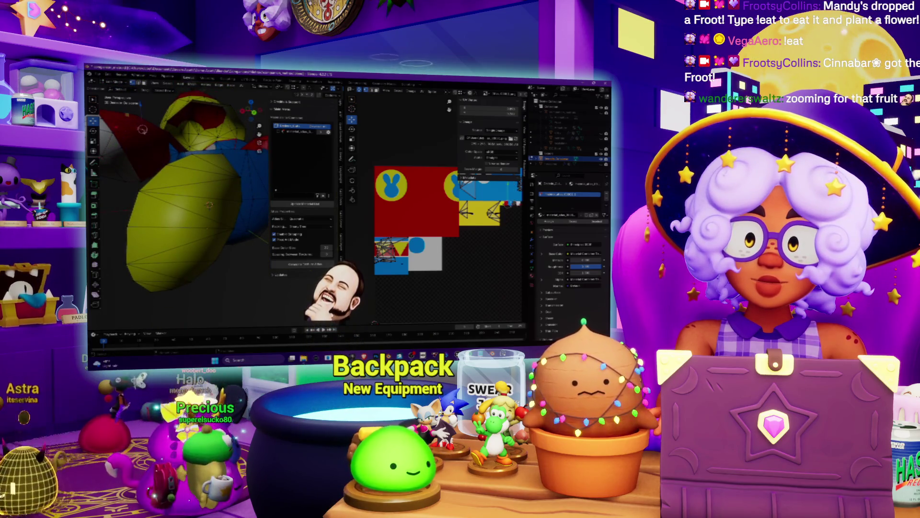
left_click(144, 129)
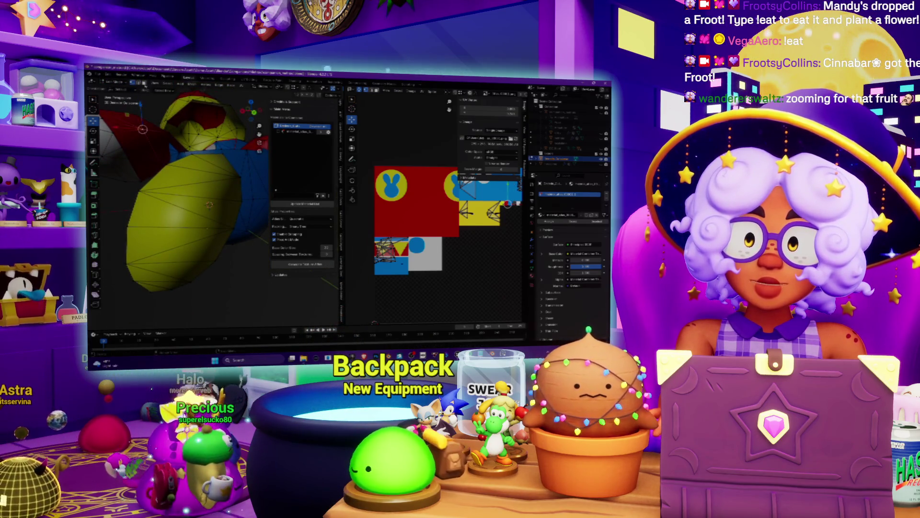
Step: Select a set of faces using Select All by Trait
left_click(169, 85)
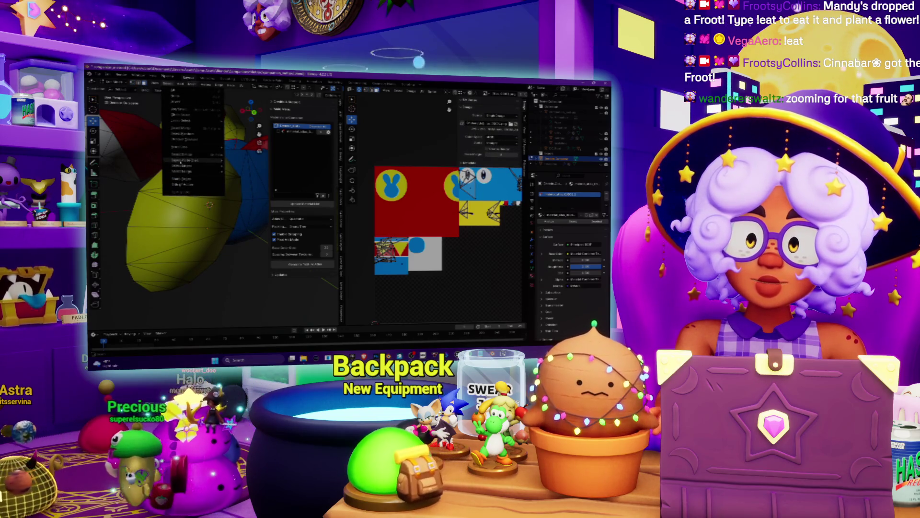
left_click(246, 172)
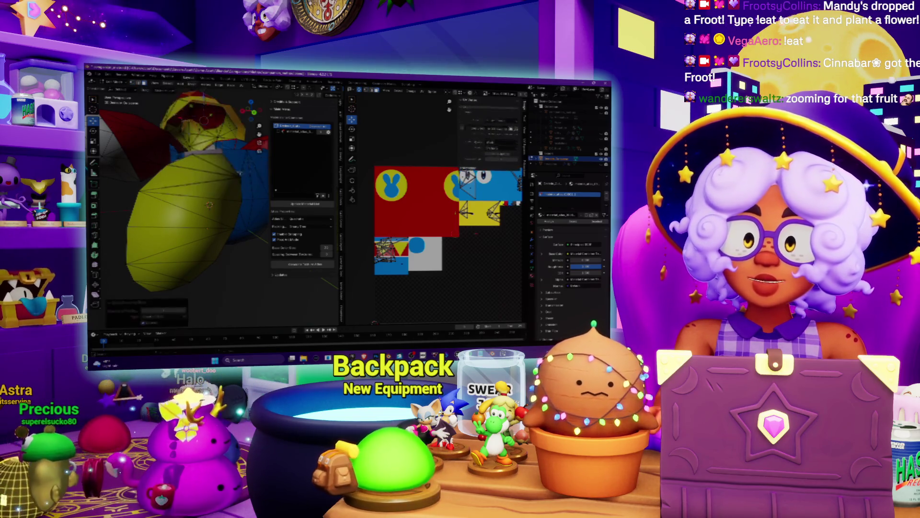
mouse_move(200, 288)
middle_mouse_down()
mouse_move(239, 249)
mouse_move(211, 230)
middle_mouse_up()
Step: Place the 3D cursor on the hat's red top surface
mouse_move(142, 219)
middle_mouse_down()
mouse_move(189, 189)
mouse_move(199, 211)
mouse_move(218, 194)
mouse_move(190, 175)
mouse_move(216, 197)
mouse_move(191, 215)
middle_mouse_up()
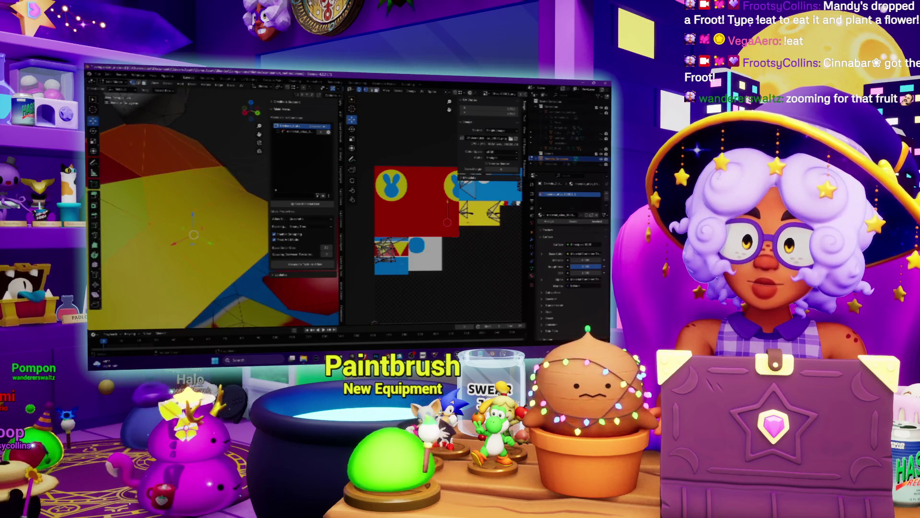
middle_click_drag(192, 216, 182, 225)
right_click(160, 223, "shift")
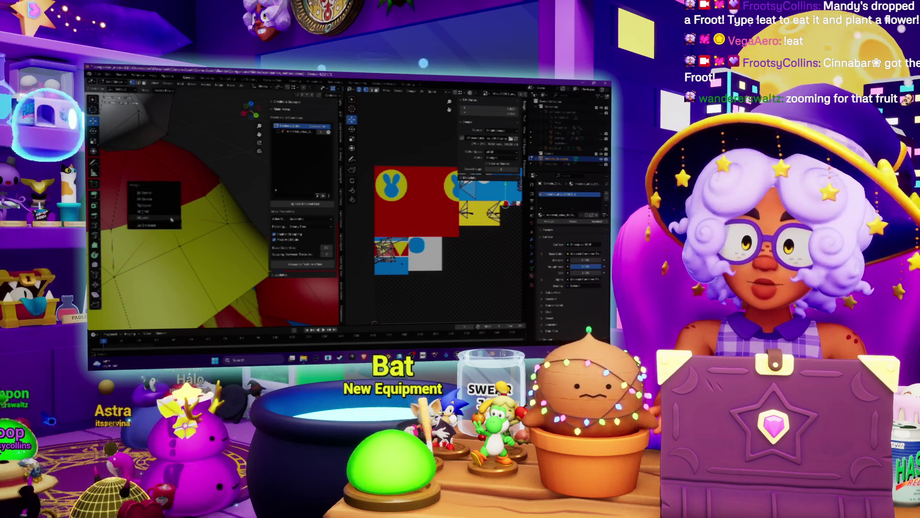
middle_click_drag(182, 226, 241, 200)
scroll(241, 199, "down", 6)
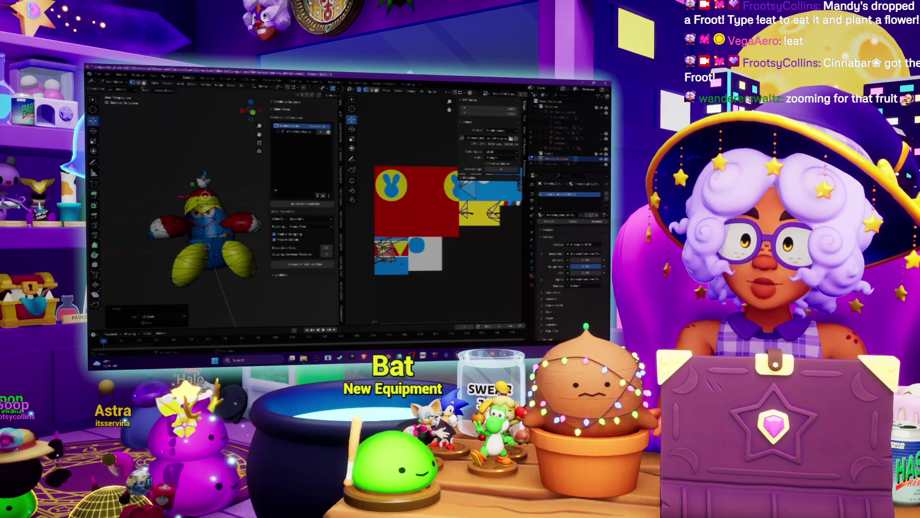
Step: Select faces by number of sides again and orbit around the hat
left_click(169, 84)
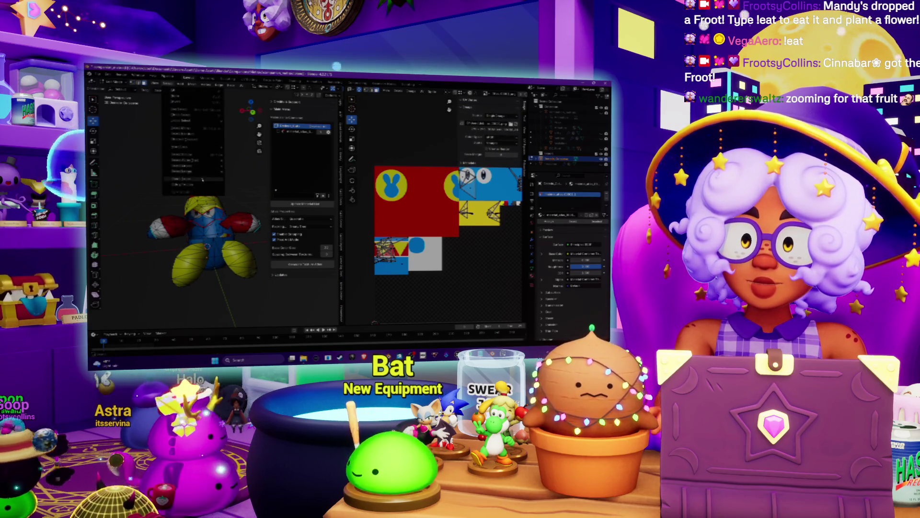
mouse_move(207, 164)
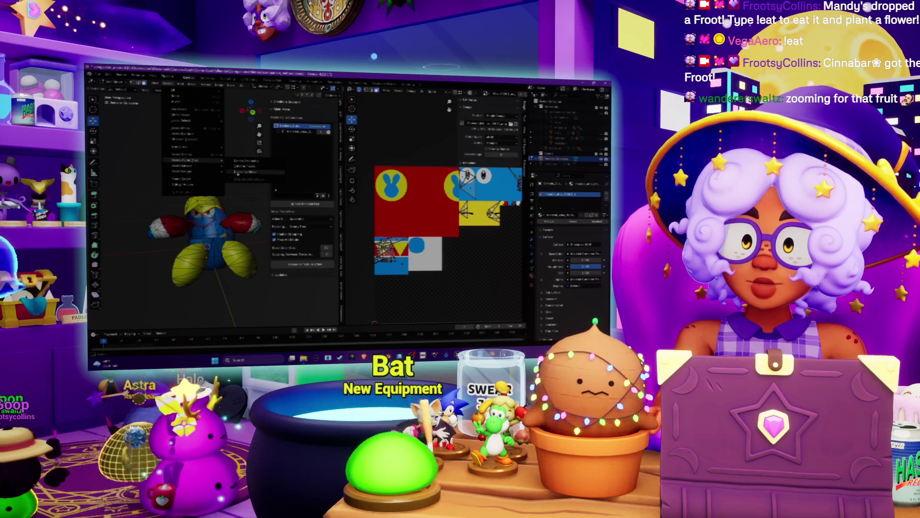
left_click(238, 173)
scroll(191, 206, "up", 8)
middle_click_drag(182, 206, 211, 202)
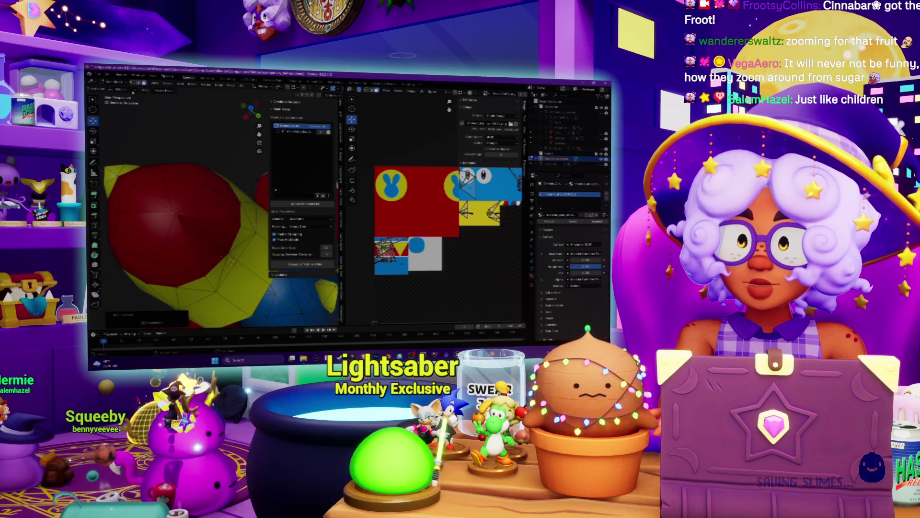
Step: Select part of the beak mesh and apply a selection command, zooming the UV Editor
left_click(181, 221)
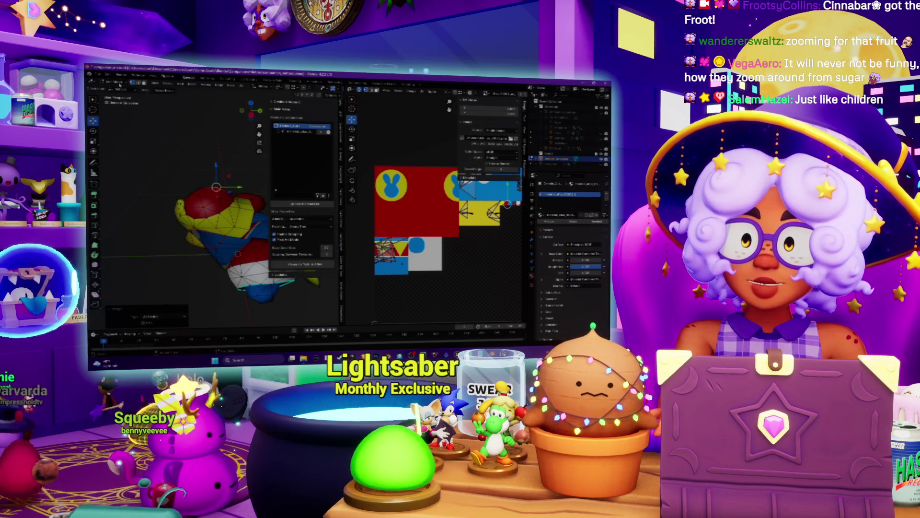
left_click(191, 85)
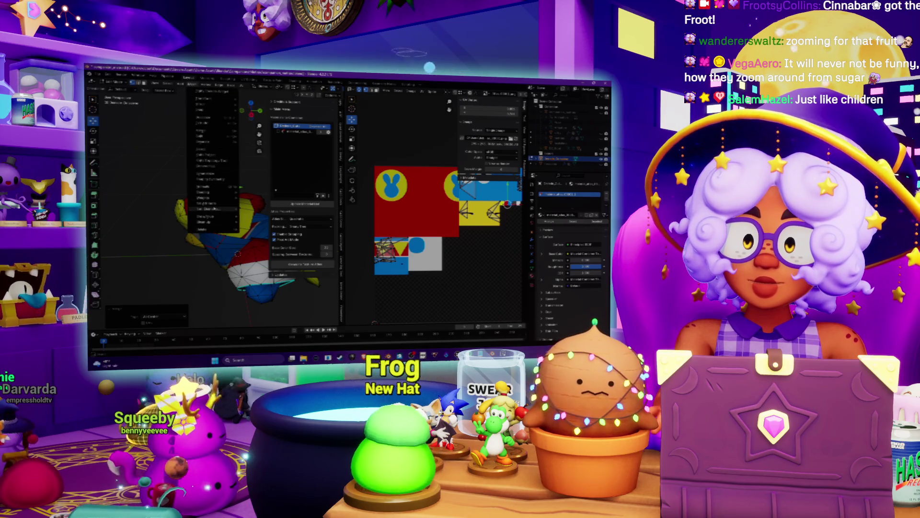
left_click(256, 218)
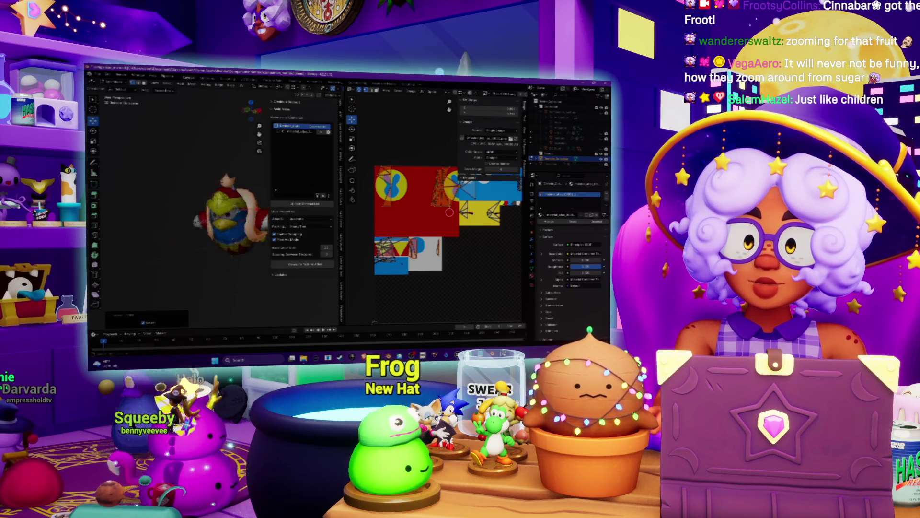
scroll(211, 206, "up", 5)
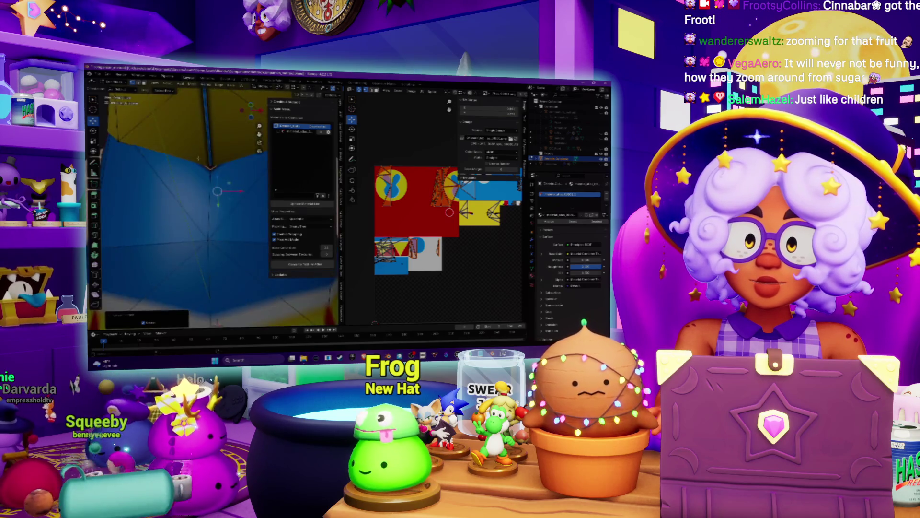
scroll(192, 192, "down", 3)
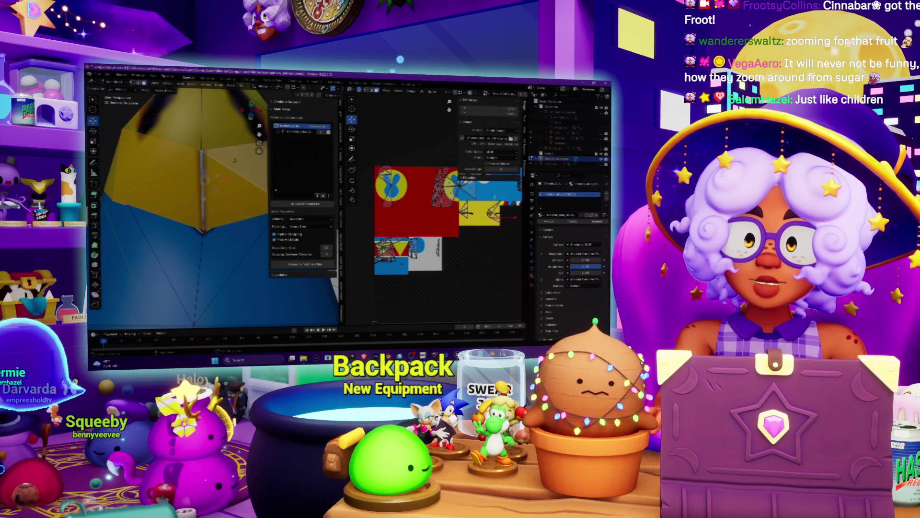
scroll(478, 245, "up", 8)
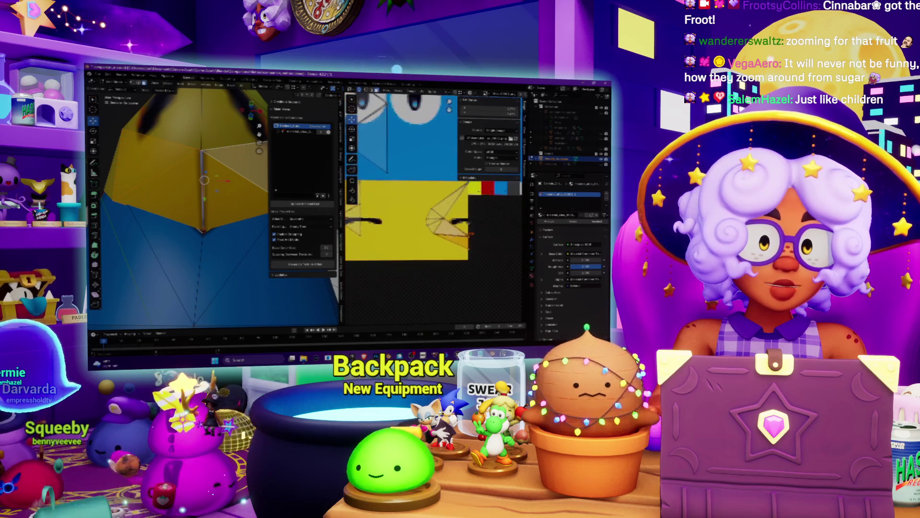
scroll(491, 246, "up", 3)
Step: Pick the beak's vertical edge, its lower face, and the UV vertex at the island's tip
left_click(457, 232)
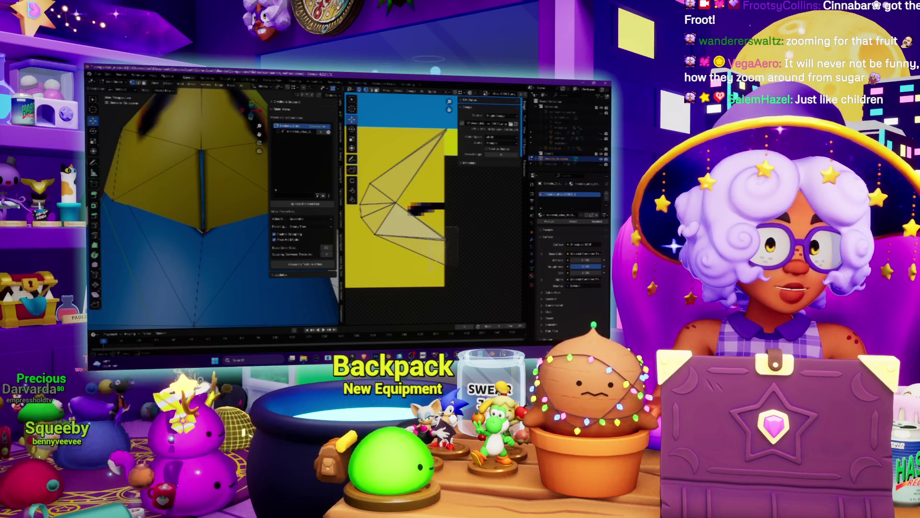
left_click(202, 197)
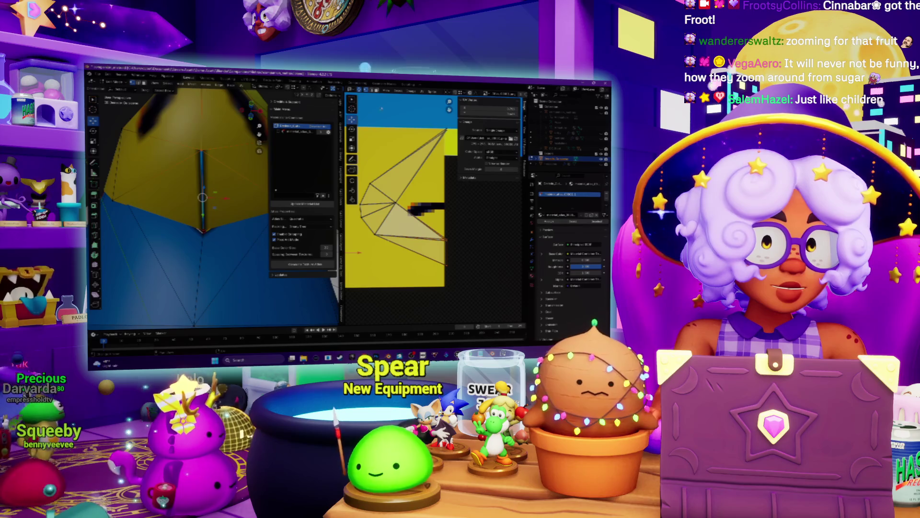
left_click(208, 273)
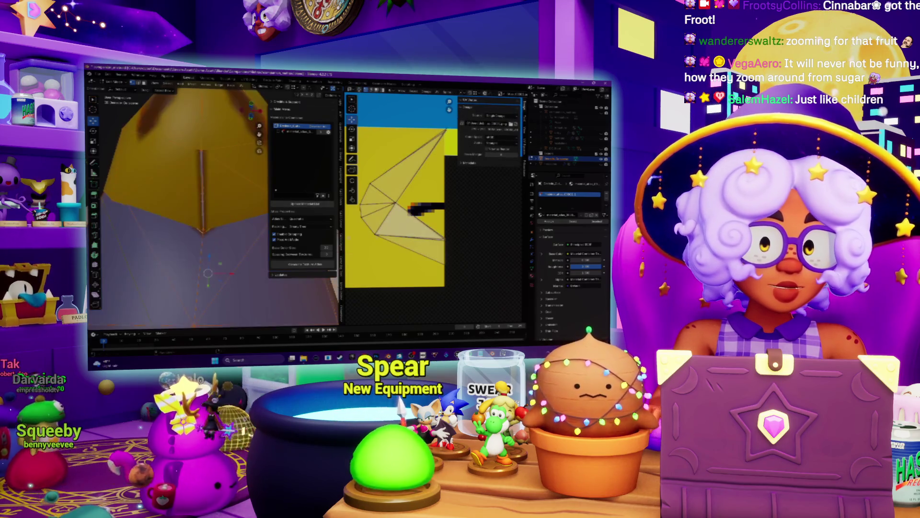
left_click(445, 237)
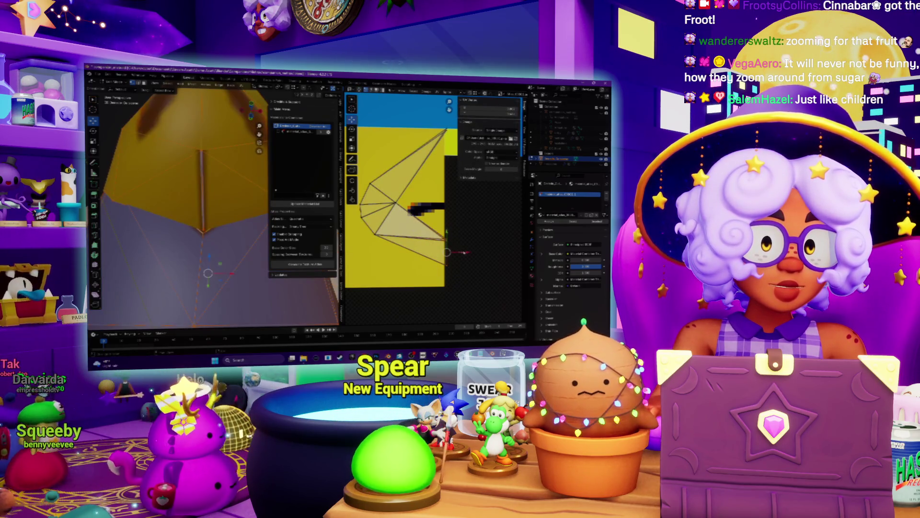
left_click(461, 251)
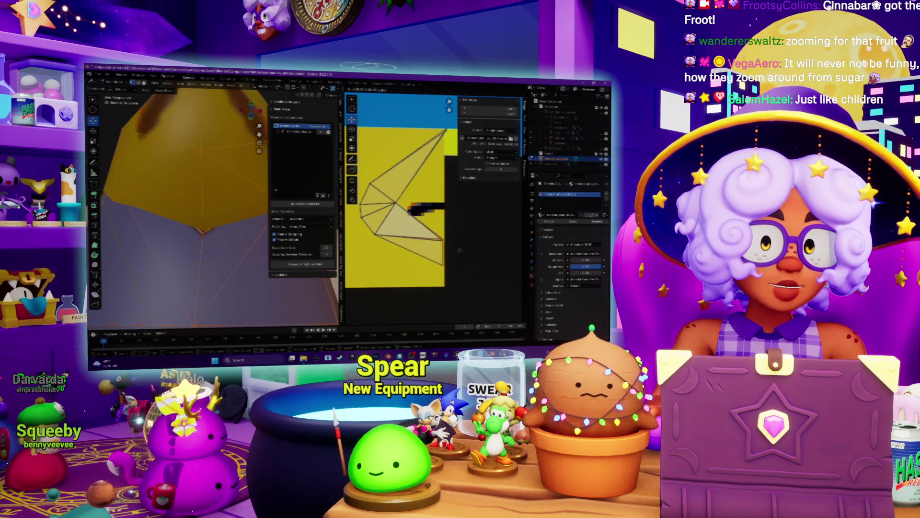
Step: Toggle between the restored and cleared beak selection, then orbit from underside to front
key("ctrl+z")
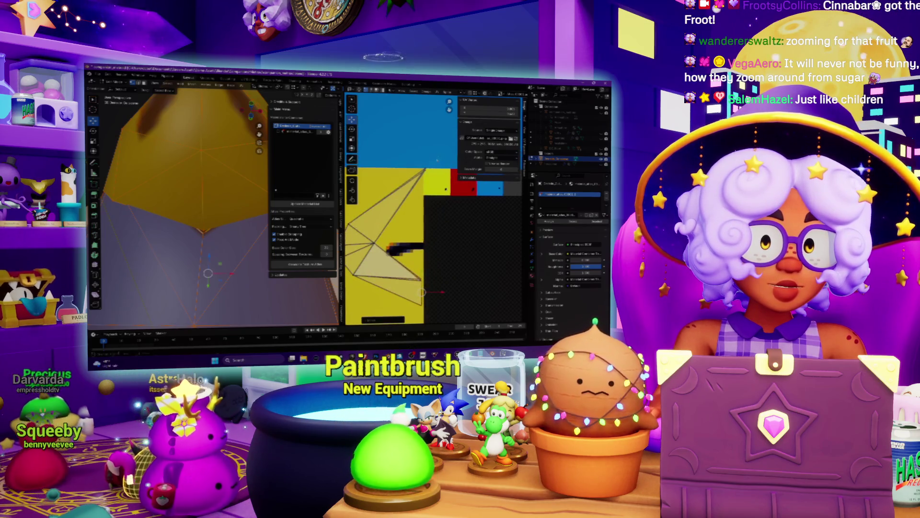
key("alt+a")
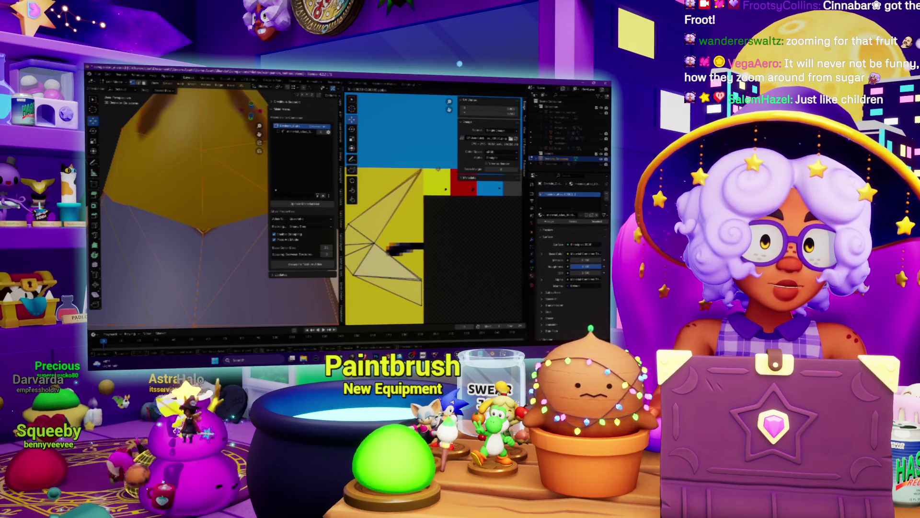
key("ctrl+z")
key("alt+a")
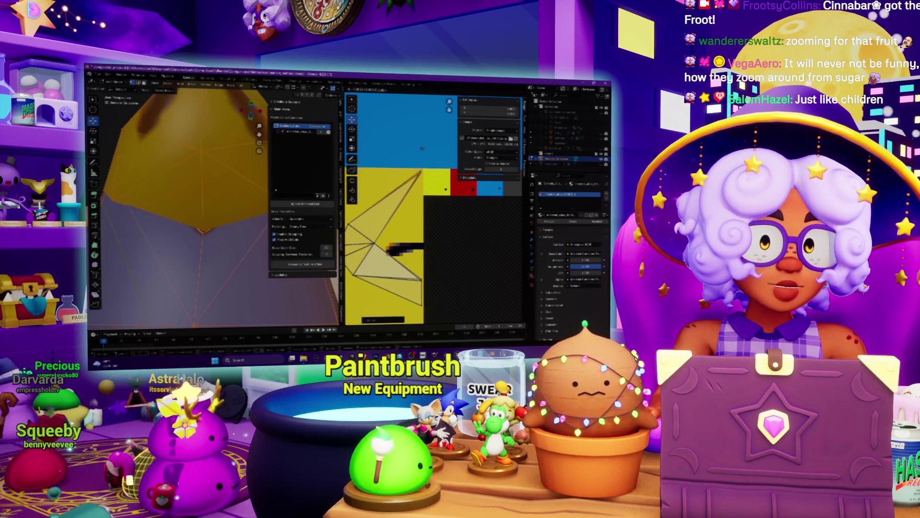
key("ctrl+z")
scroll(422, 148, "up", 4)
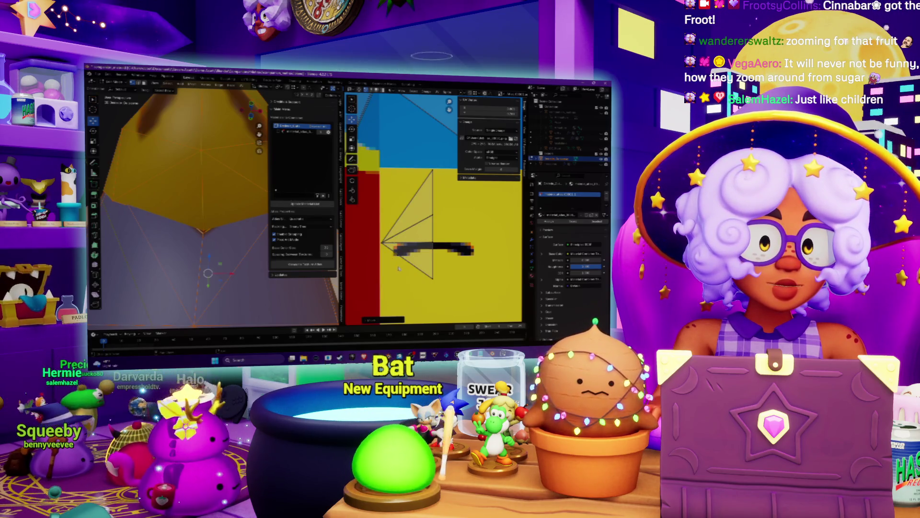
mouse_move(192, 216)
middle_mouse_down()
mouse_move(211, 192)
mouse_move(202, 220)
mouse_move(230, 206)
mouse_move(201, 182)
mouse_move(187, 142)
middle_mouse_up()
scroll(202, 220, "down", 4)
scroll(187, 143, "down", 4)
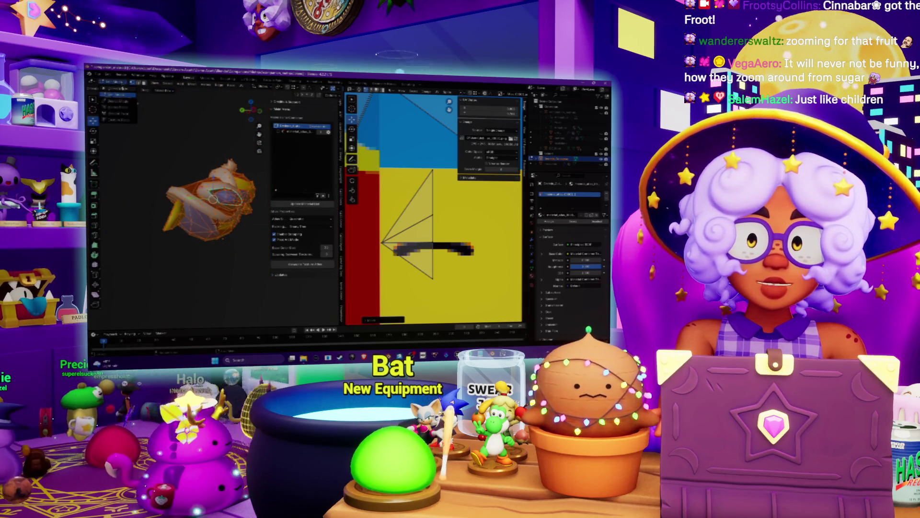
Step: Widen the 3D Viewport in Object Mode, orbit to the head, and return to Edit Mode
key("Tab")
left_click_drag(344, 249, 439, 248)
mouse_move(240, 250)
middle_mouse_down()
mouse_move(218, 248)
mouse_move(259, 211)
middle_mouse_up()
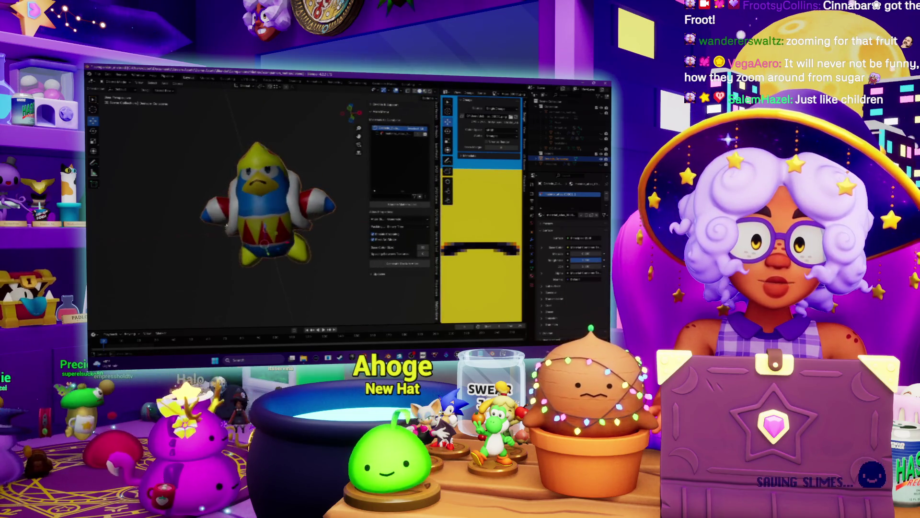
scroll(274, 201, "up", 6)
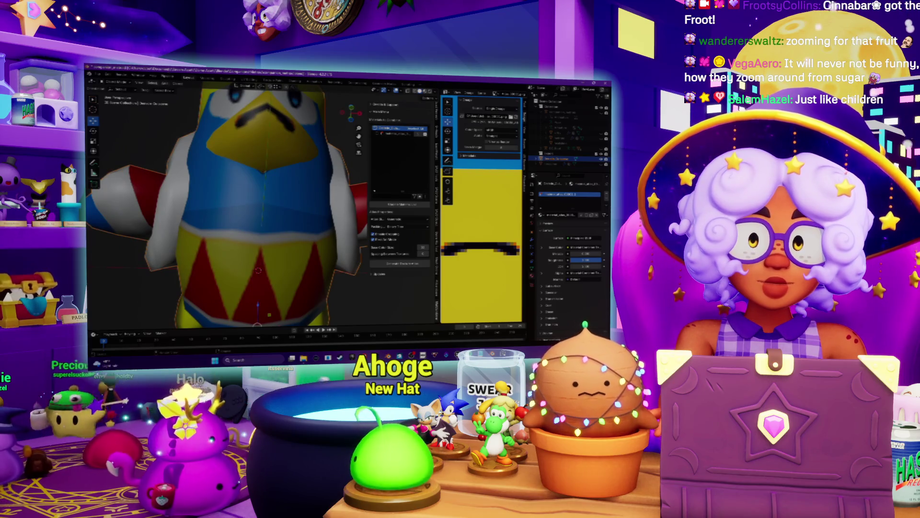
key("Tab")
scroll(261, 206, "up", 5)
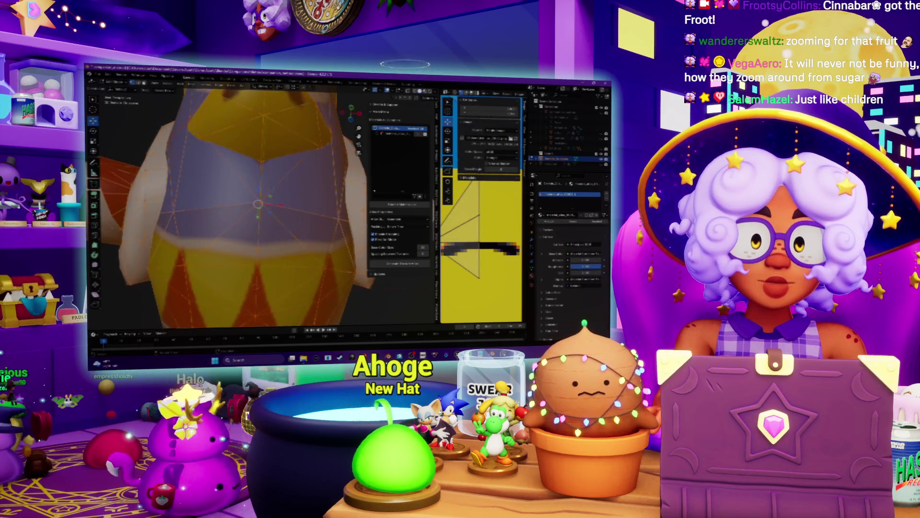
middle_click_drag(261, 206, 254, 221)
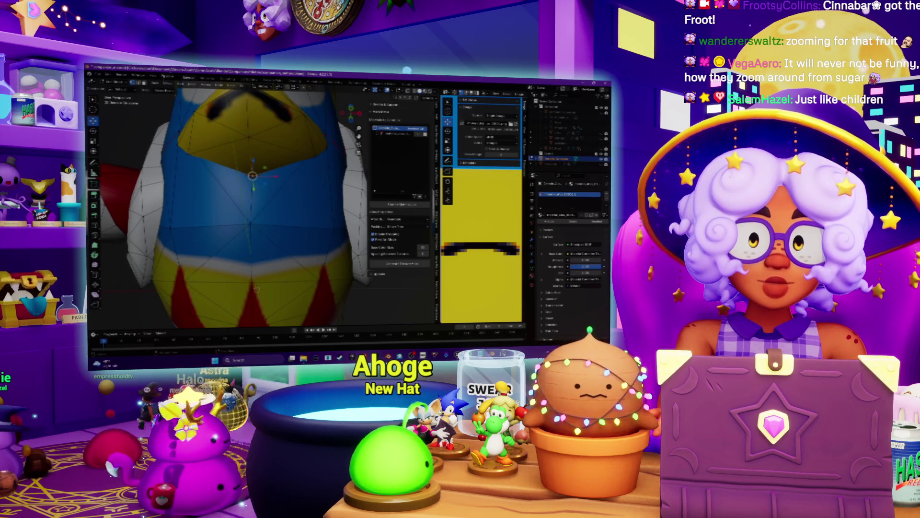
Step: Select the left and right white collar faces and enlarge the UV Editor to show their UVs
left_click(225, 177)
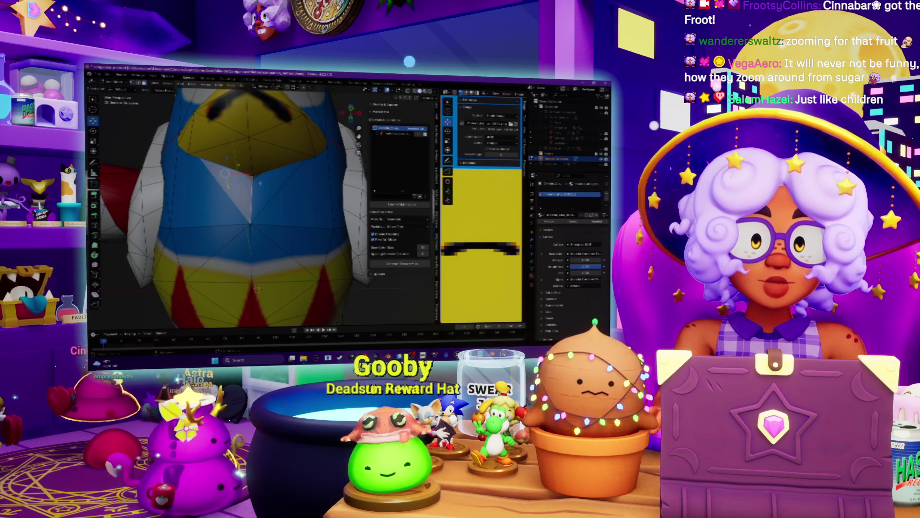
left_click(278, 177, "shift")
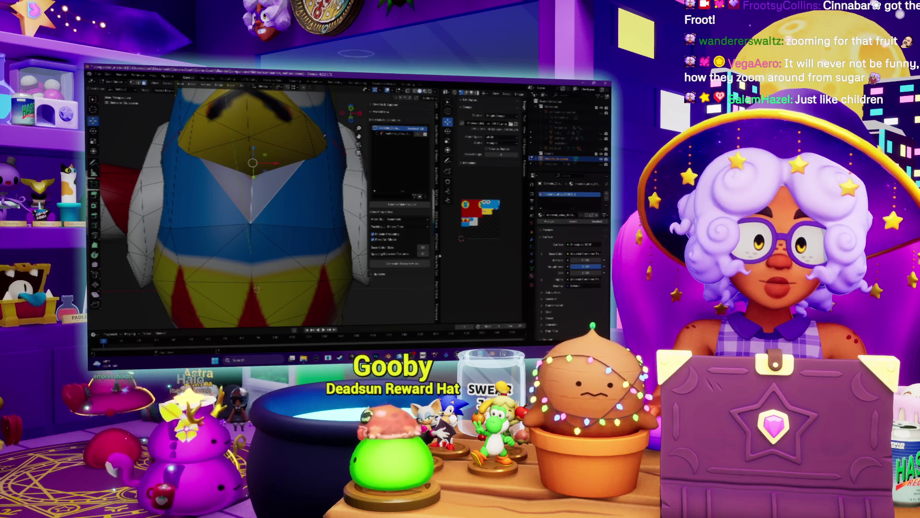
left_click_drag(440, 216, 373, 215)
scroll(431, 216, "up", 4)
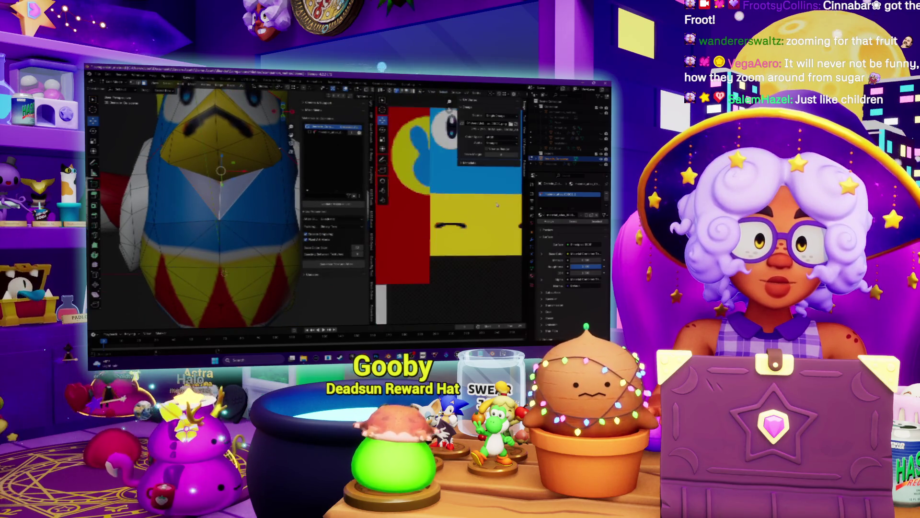
Step: Select the UV vertex at the collar edge's end and start moving it
scroll(473, 223, "up", 5)
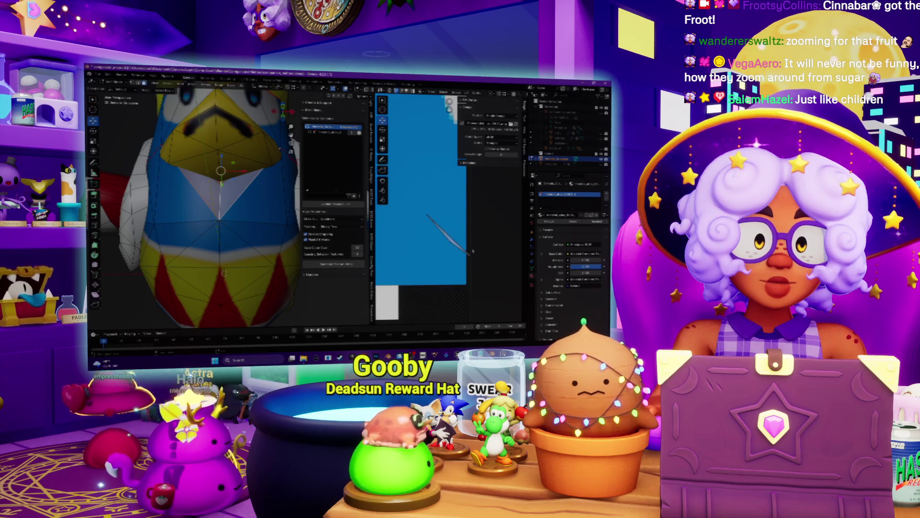
left_click(470, 262)
key("g")
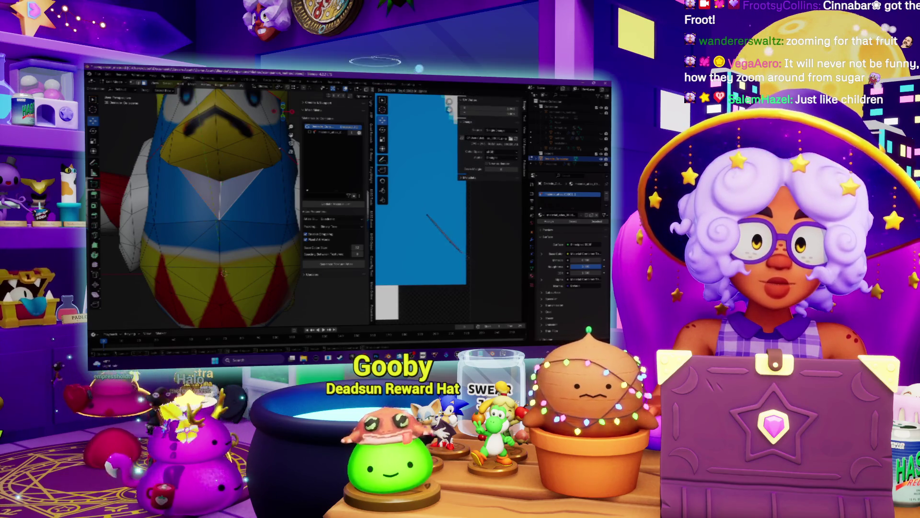
scroll(206, 206, "down", 8)
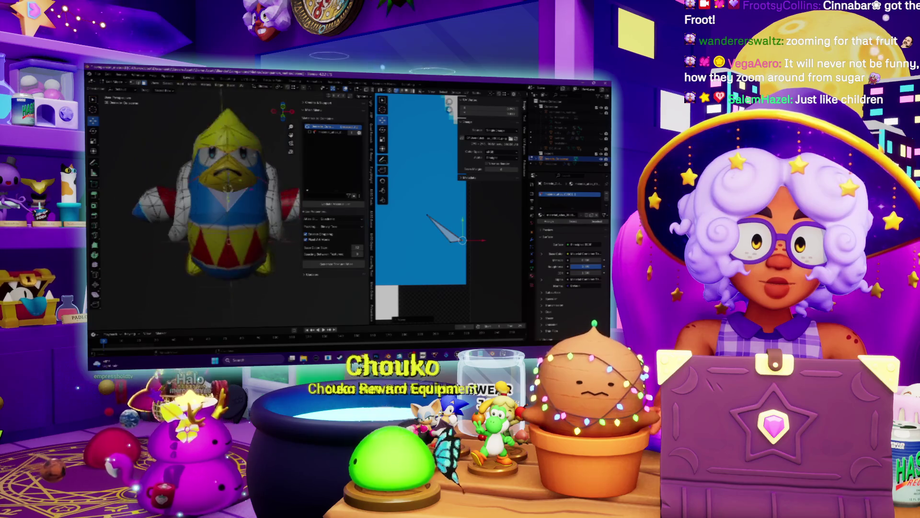
scroll(206, 206, "up", 8)
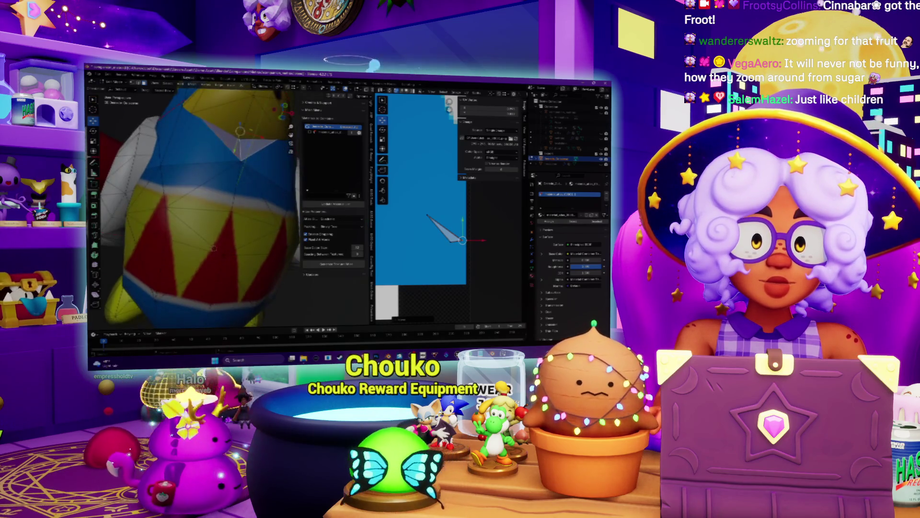
scroll(206, 206, "down", 6)
Step: Orbit round to the penguin's front and clear the face selection
mouse_move(206, 206)
middle_mouse_down()
mouse_move(213, 230)
mouse_move(216, 204)
mouse_move(283, 203)
middle_mouse_up()
scroll(213, 230, "up", 5)
middle_click_drag(241, 245, 215, 258)
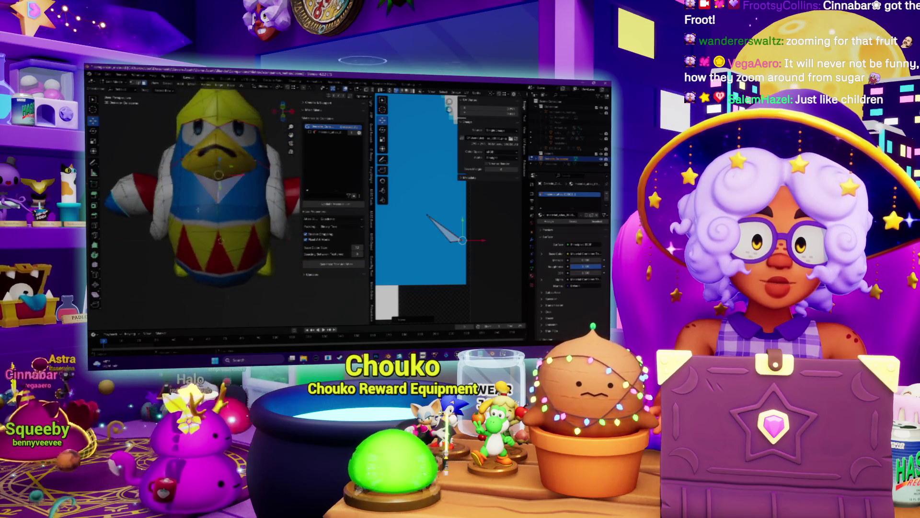
key("Tab")
scroll(214, 258, "up", 3)
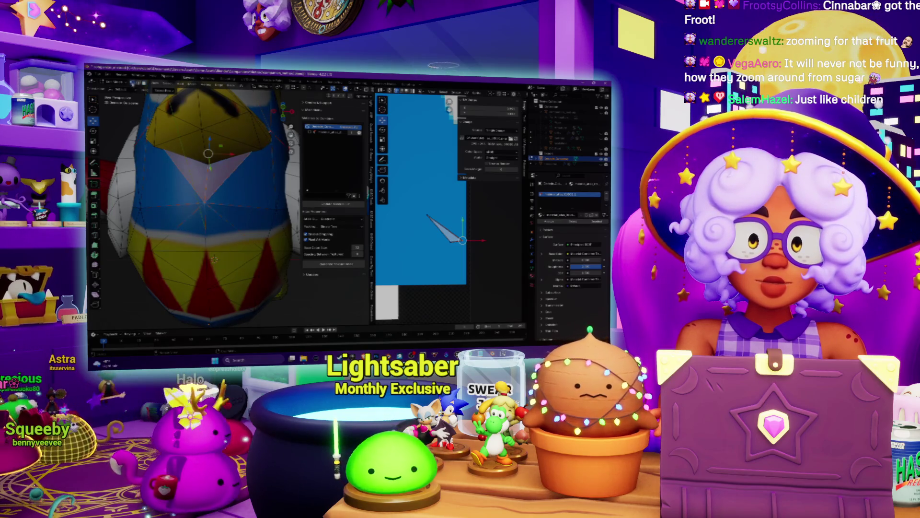
key("alt+a")
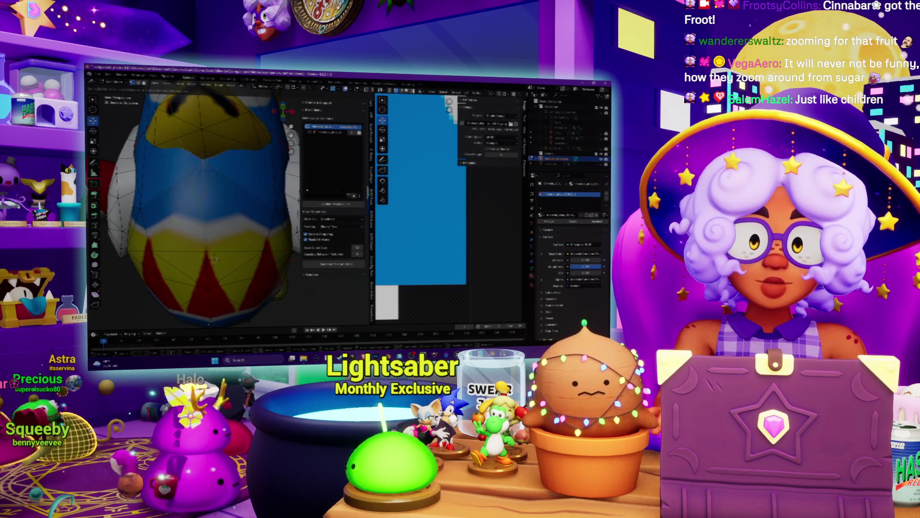
middle_click_drag(215, 259, 222, 253)
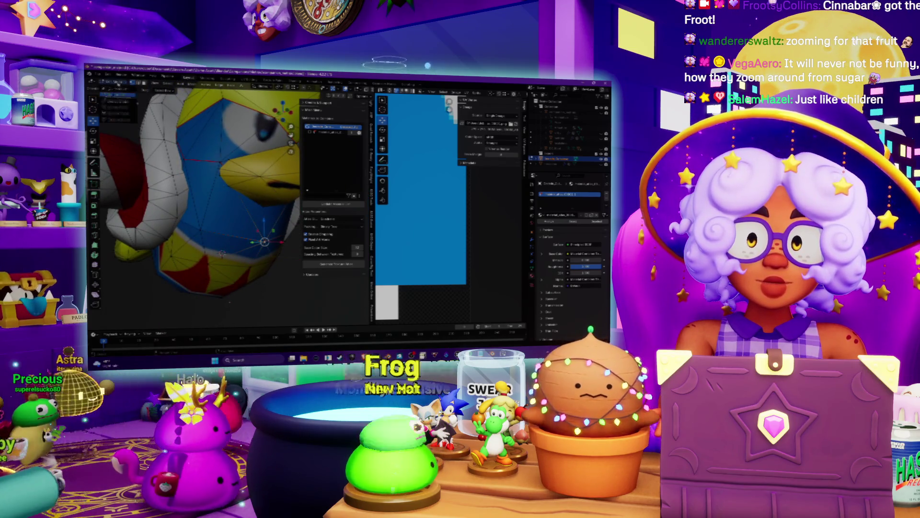
Step: Switch to Object Mode and back to Edit Mode, then widen the image editor over the 3D view
left_click(119, 94)
scroll(215, 192, "down", 4)
mouse_move(215, 192)
middle_mouse_down()
mouse_move(222, 174)
mouse_move(214, 192)
middle_mouse_up()
scroll(223, 174, "up", 3)
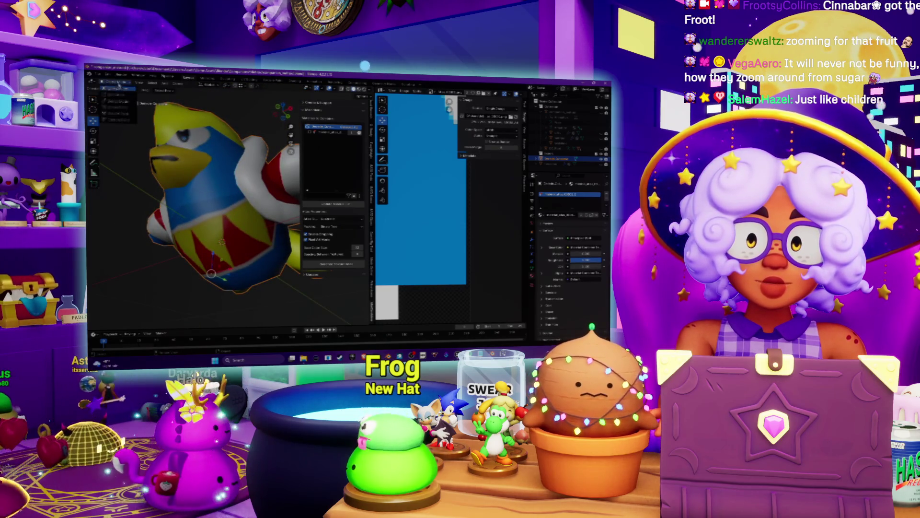
key("Tab")
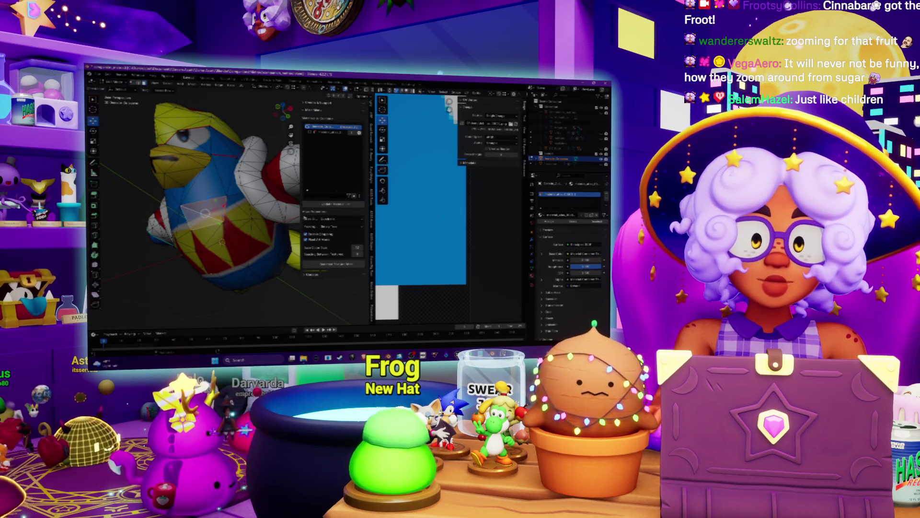
scroll(412, 250, "down", 5)
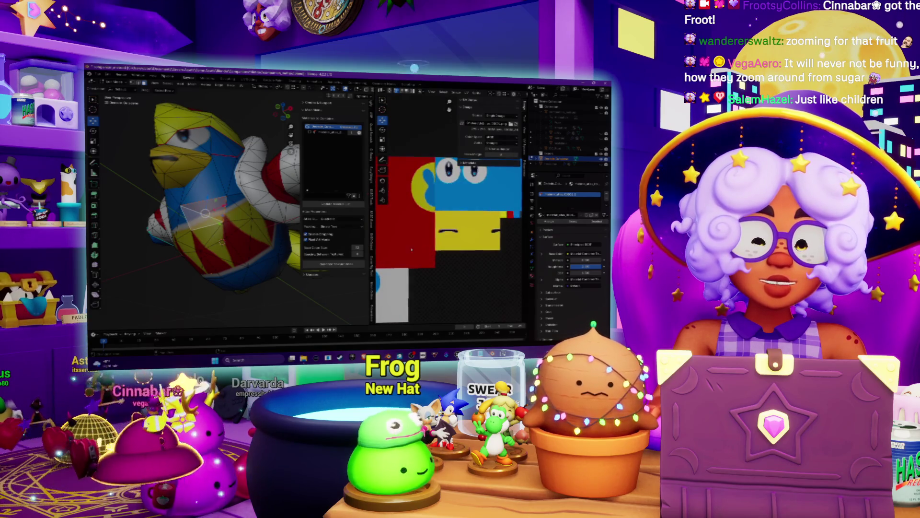
left_click_drag(373, 242, 214, 230)
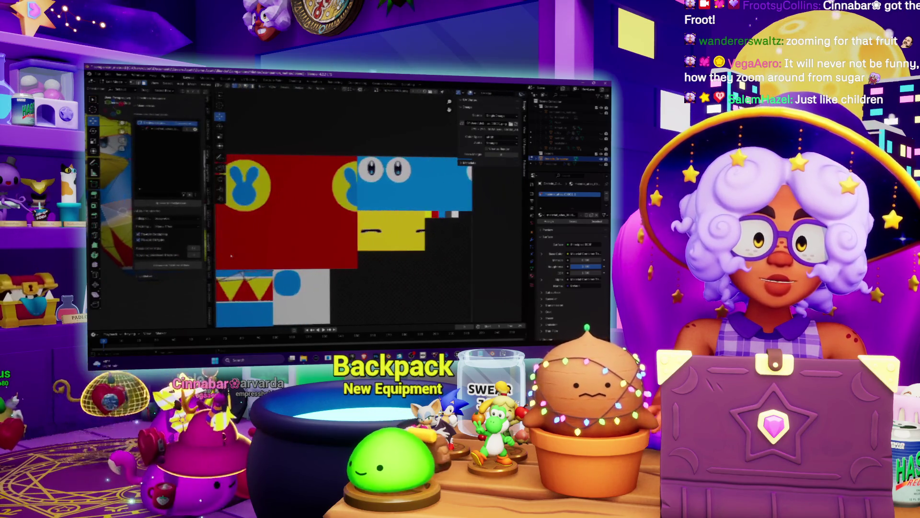
Step: Zoom in on the texture atlas's triangles and blue circle in the Image Editor
scroll(345, 208, "up", 2)
scroll(344, 208, "up", 5)
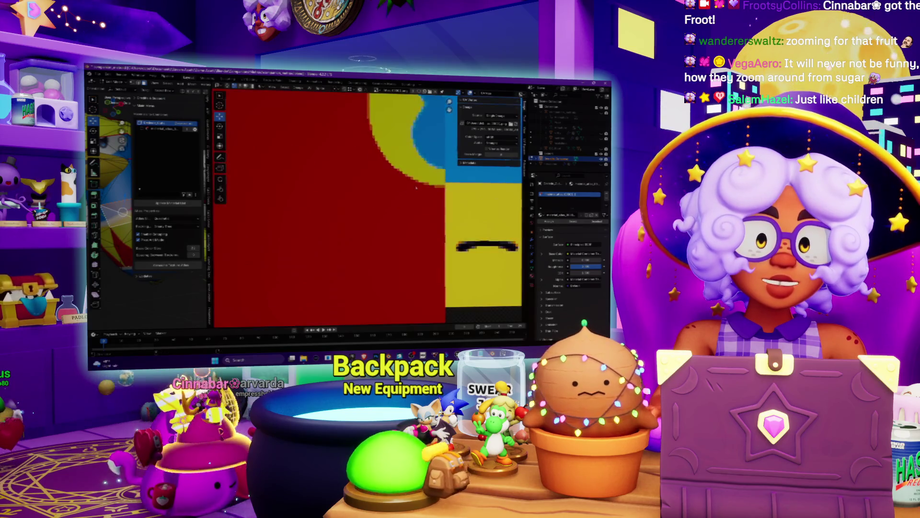
scroll(399, 226, "down", 6)
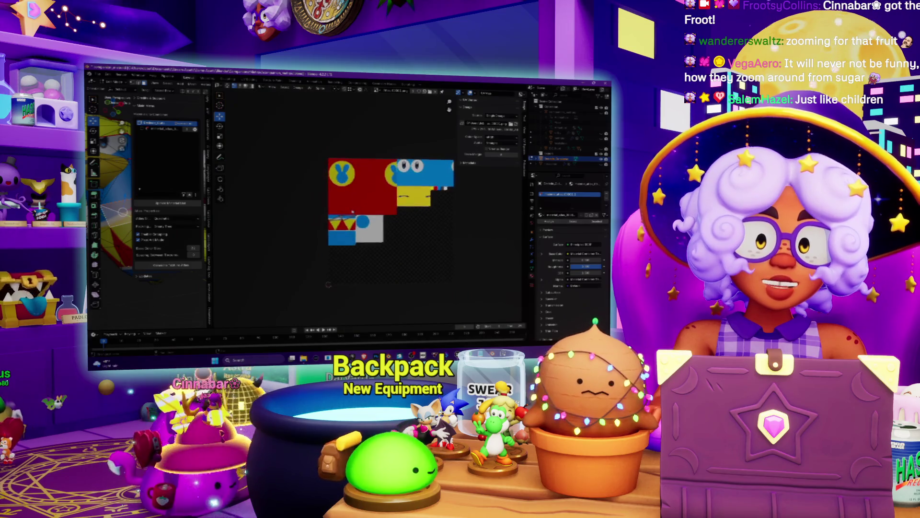
scroll(348, 219, "up", 3)
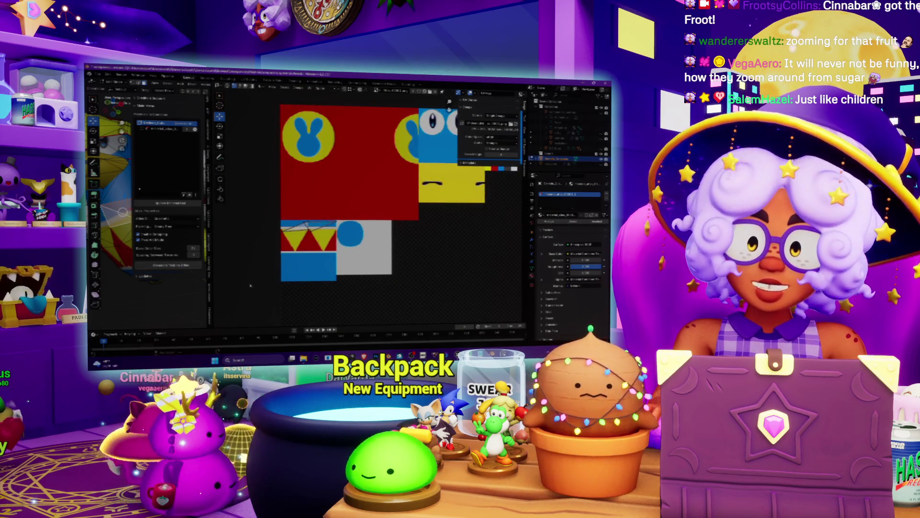
scroll(304, 242, "up", 5)
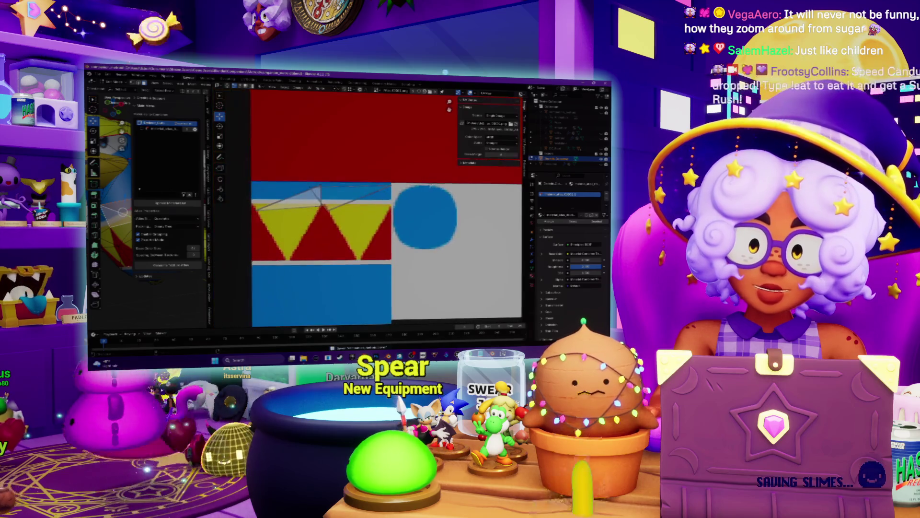
scroll(314, 237, "up", 2)
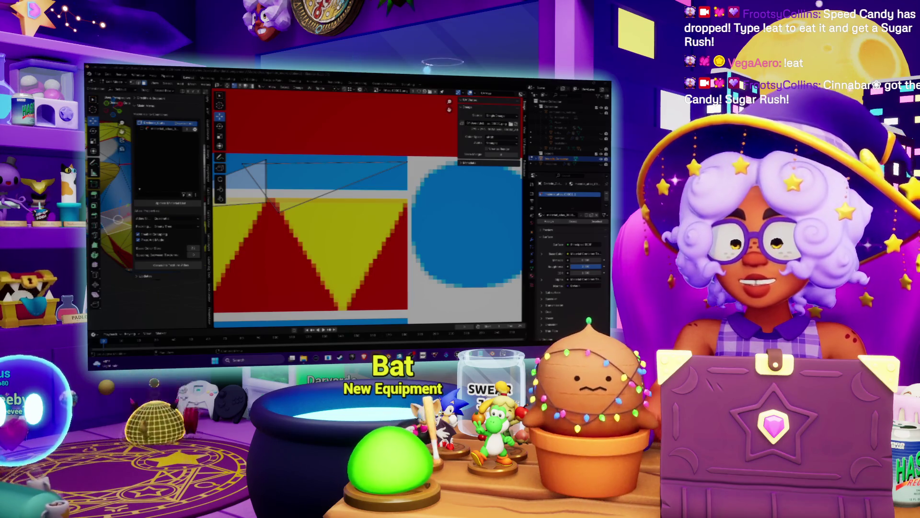
scroll(367, 206, "down", 5)
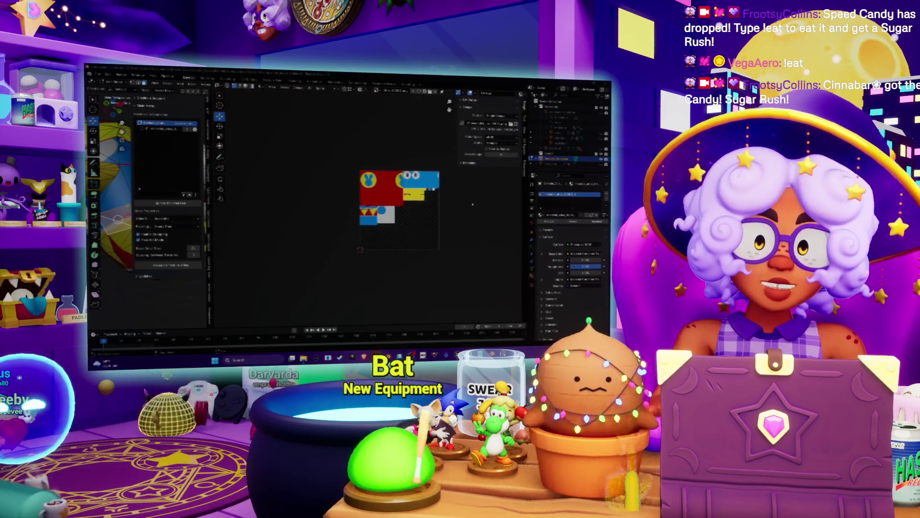
scroll(379, 211, "up", 3)
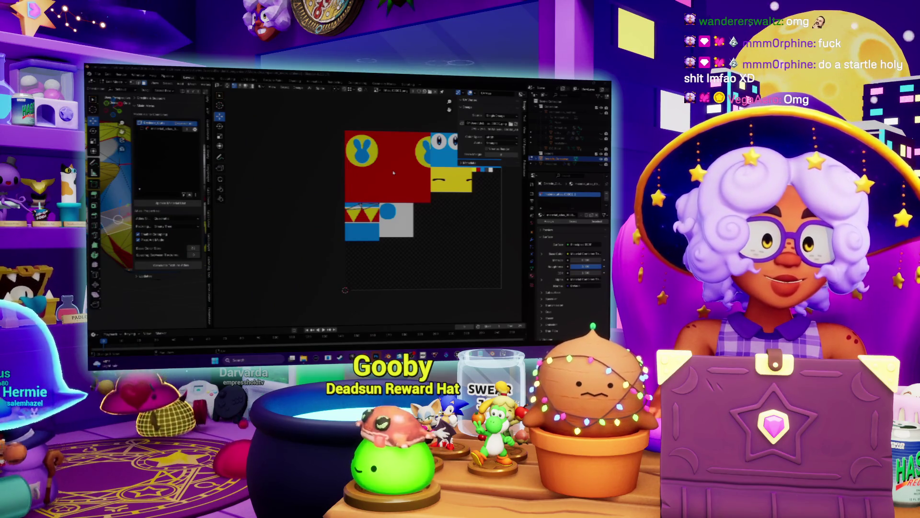
scroll(377, 227, "up", 4)
scroll(370, 214, "down", 3)
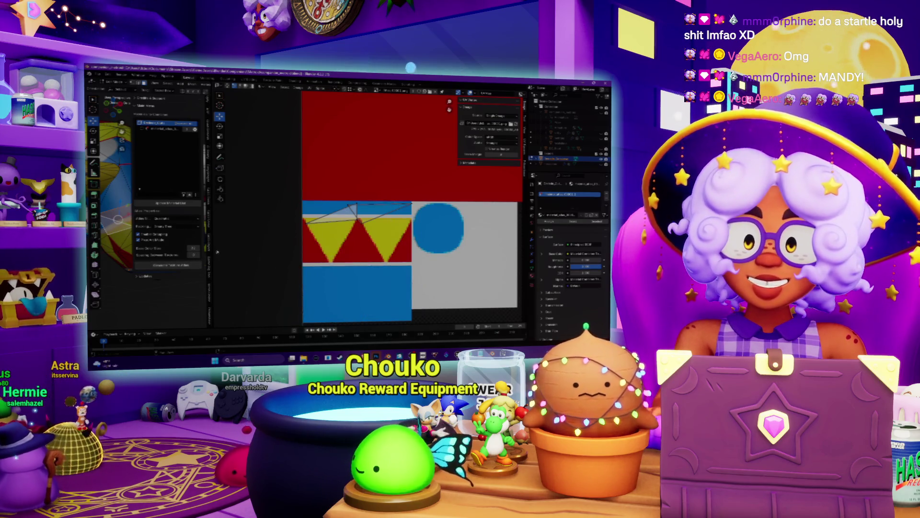
Step: Widen the 3D Viewport to show the model from the front, then switch to Photoshop
left_click_drag(214, 192, 439, 192)
mouse_move(230, 211)
middle_mouse_down()
mouse_move(288, 209)
mouse_move(297, 240)
middle_mouse_up()
scroll(288, 208, "up", 2)
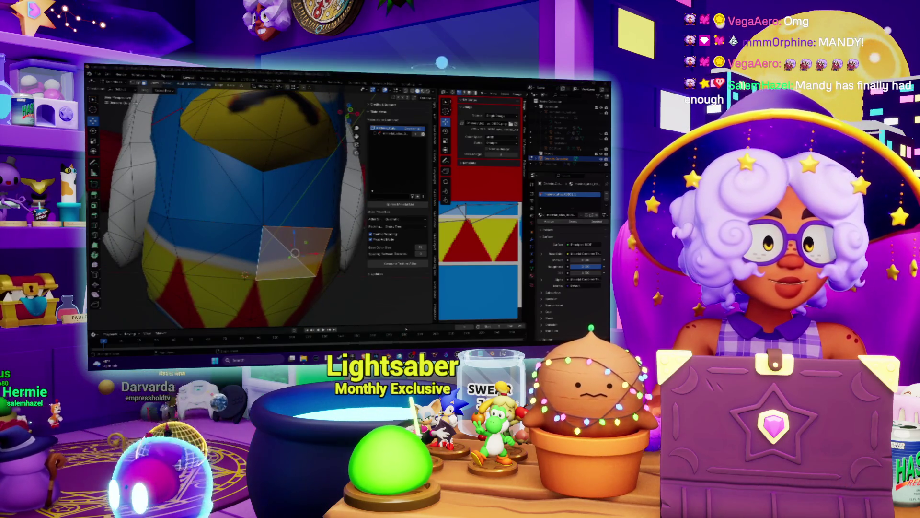
key("alt+Tab")
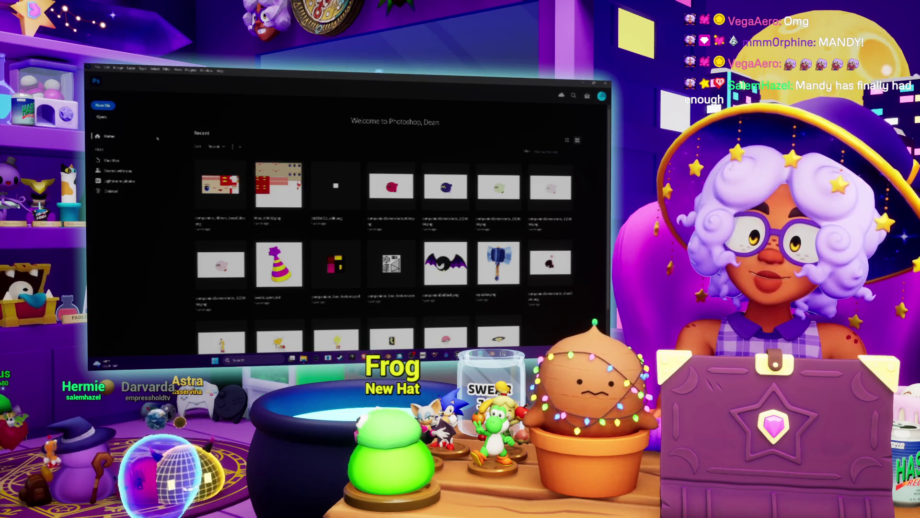
Step: Browse up to Companions, into its subfolder, and open the penguin texture image
left_click(102, 117)
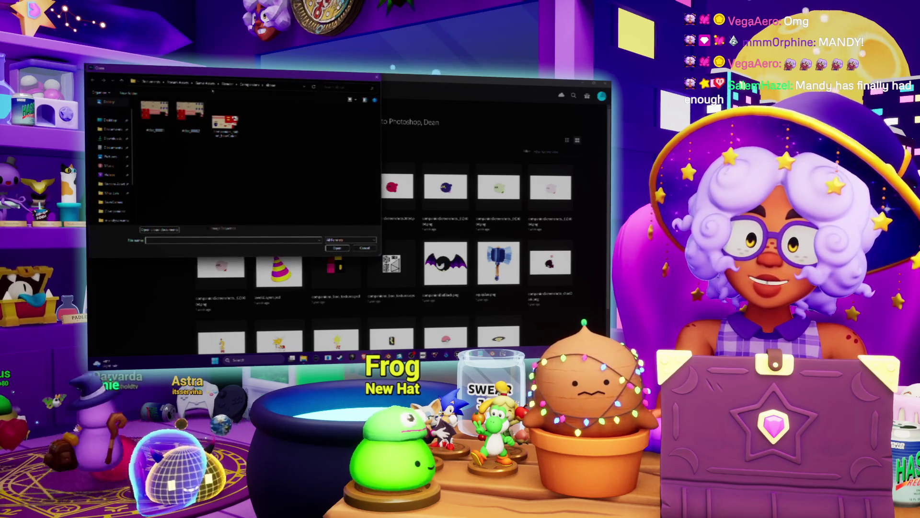
left_click(246, 89)
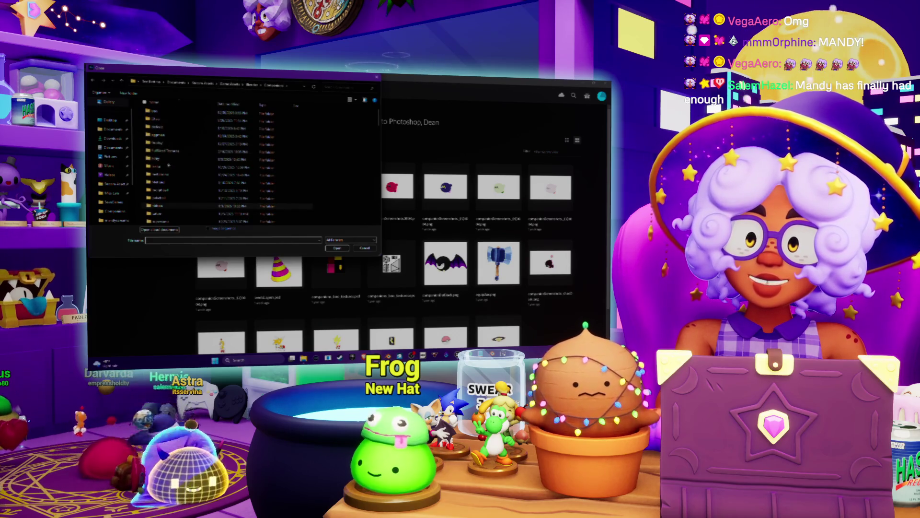
double_click(156, 134)
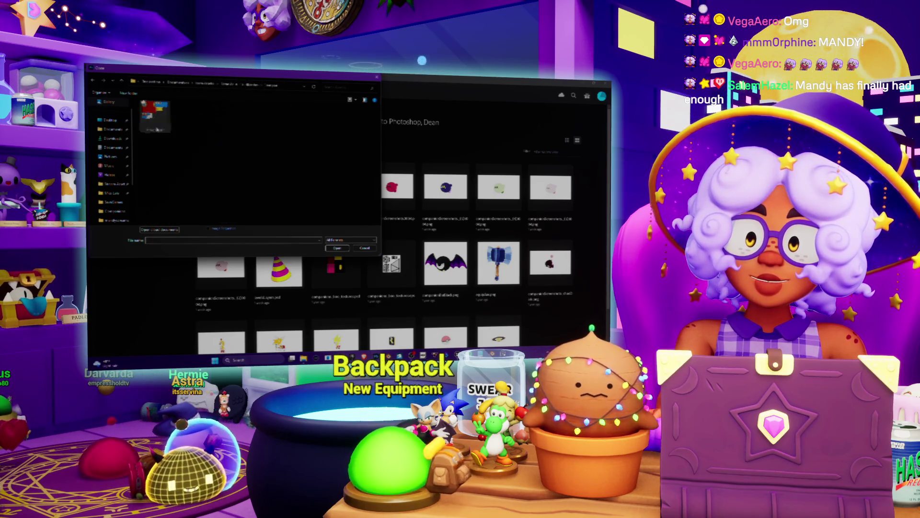
double_click(163, 121)
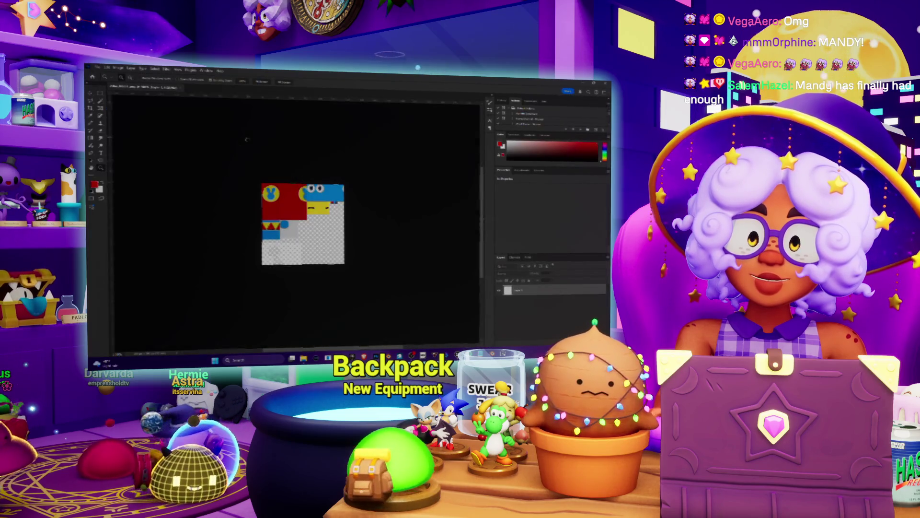
Step: Sample the texture's blue as the foreground colour, pan down, and return to Blender
scroll(295, 210, "up", 5, "alt")
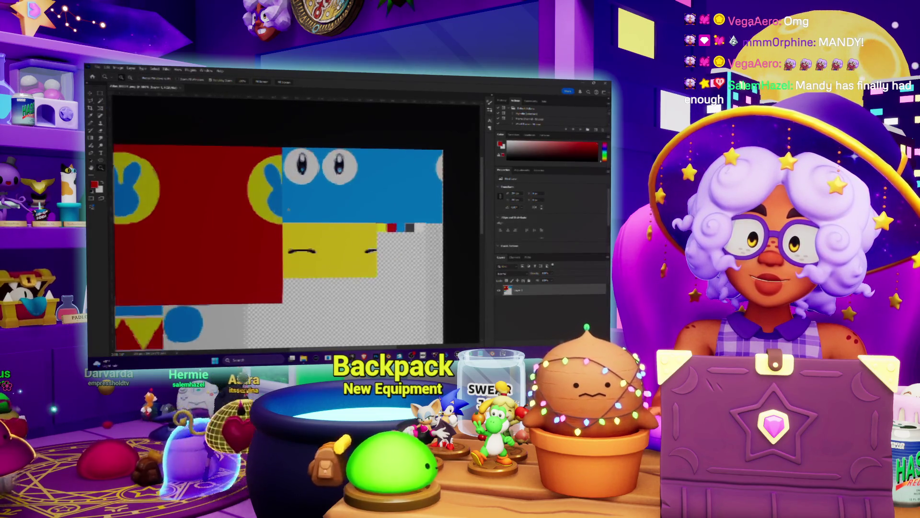
scroll(296, 210, "down", 2, "alt")
scroll(291, 207, "down", 3)
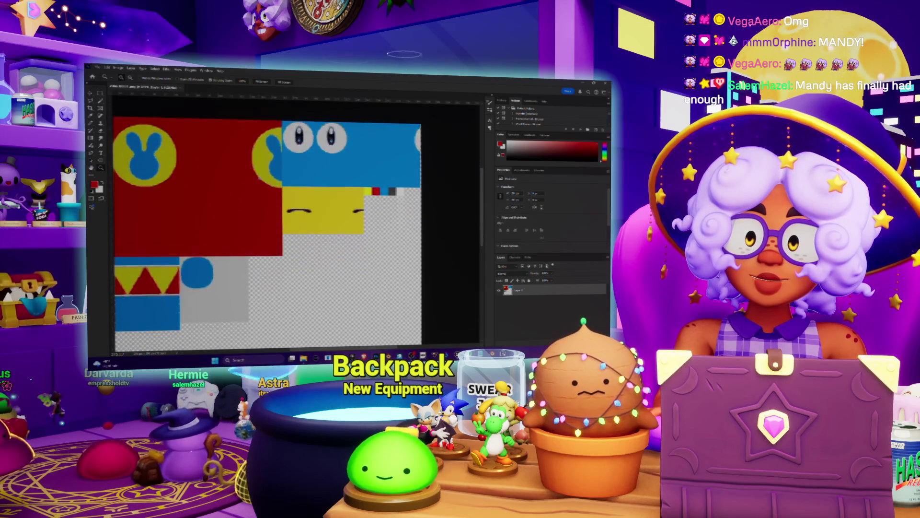
scroll(144, 225, "up", 3, "alt")
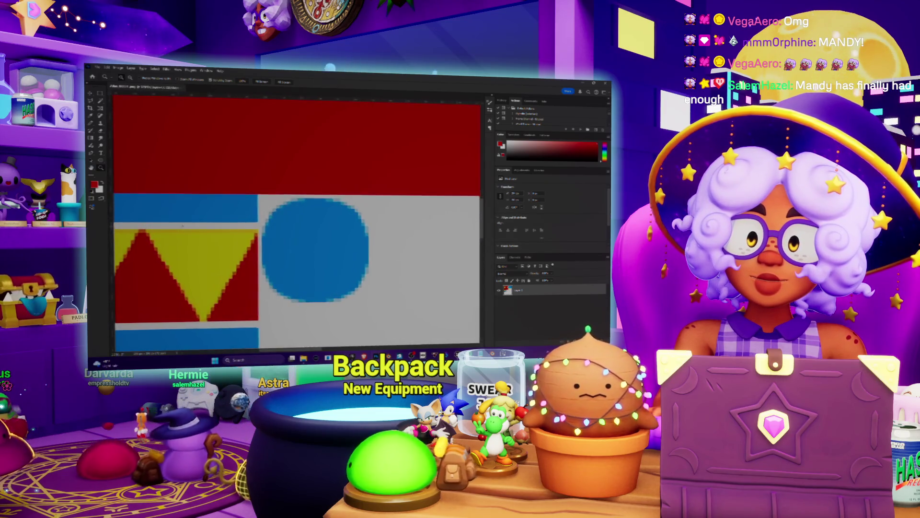
scroll(302, 218, "down", 2, "alt")
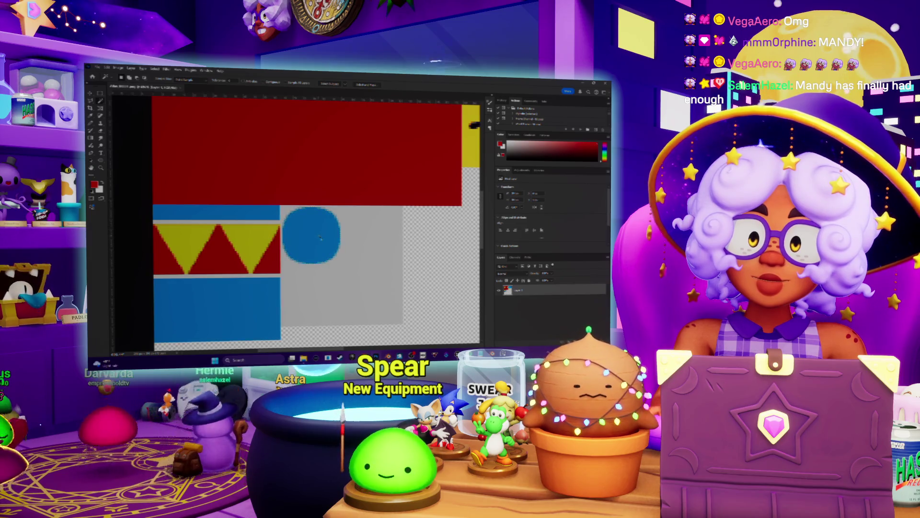
scroll(321, 238, "up", 5)
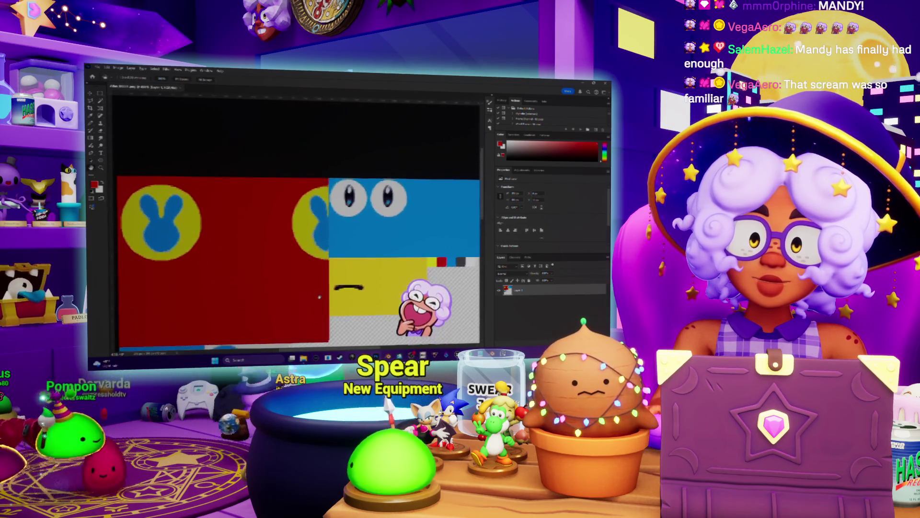
left_click(386, 243)
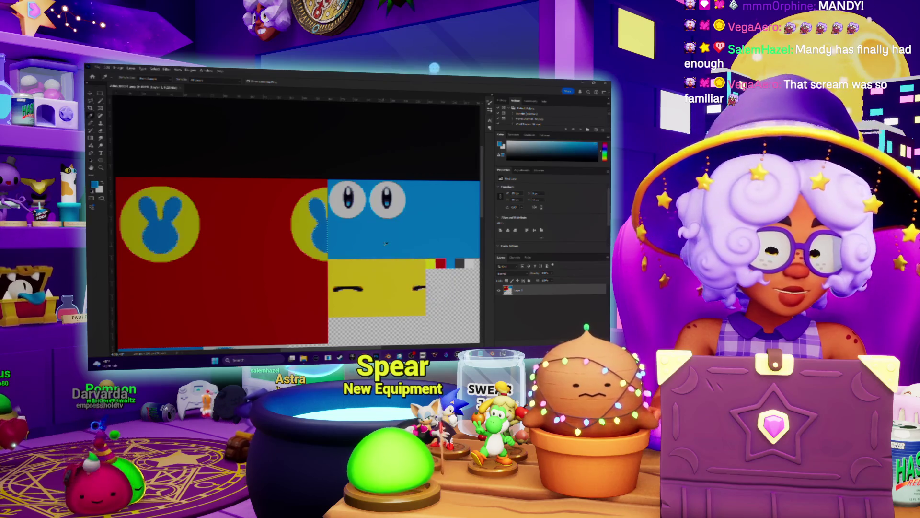
scroll(393, 251, "up", 3, "alt")
scroll(318, 235, "down", 4, "alt")
scroll(318, 235, "down", 3)
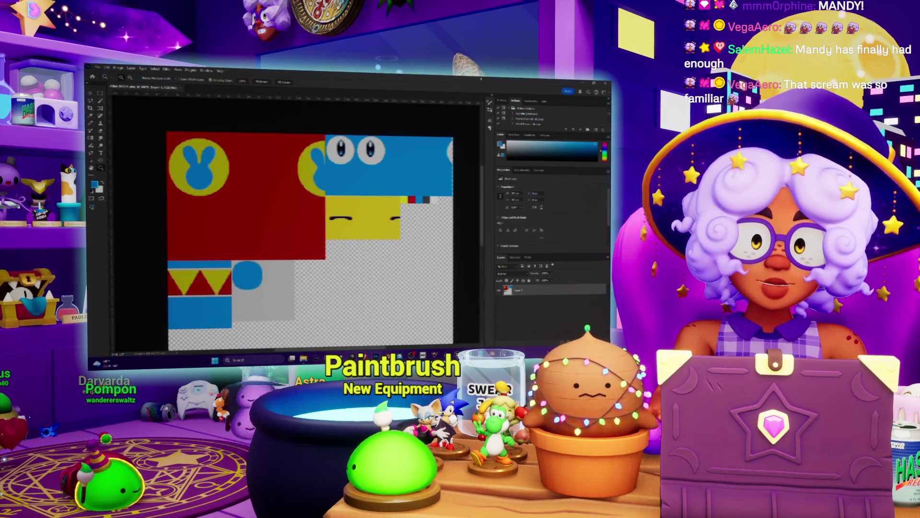
scroll(284, 167, "down", 2)
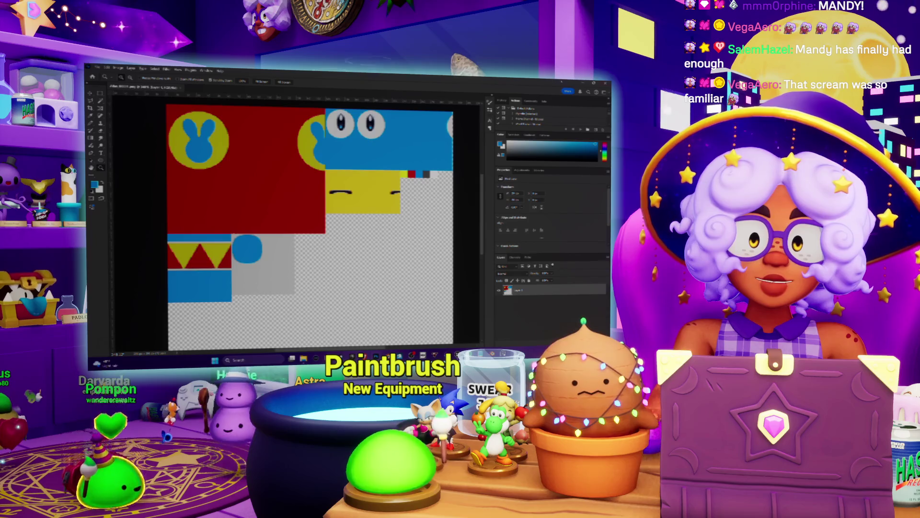
scroll(341, 176, "down", 2)
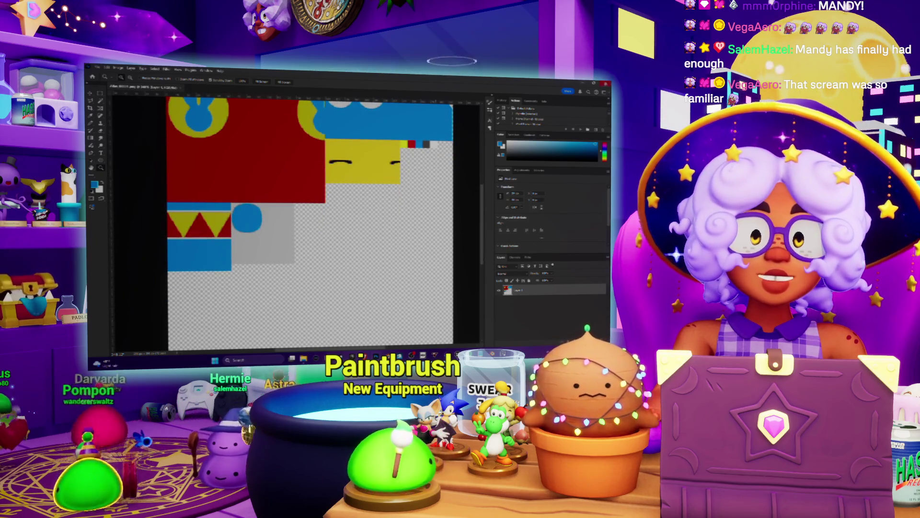
key("alt+Tab")
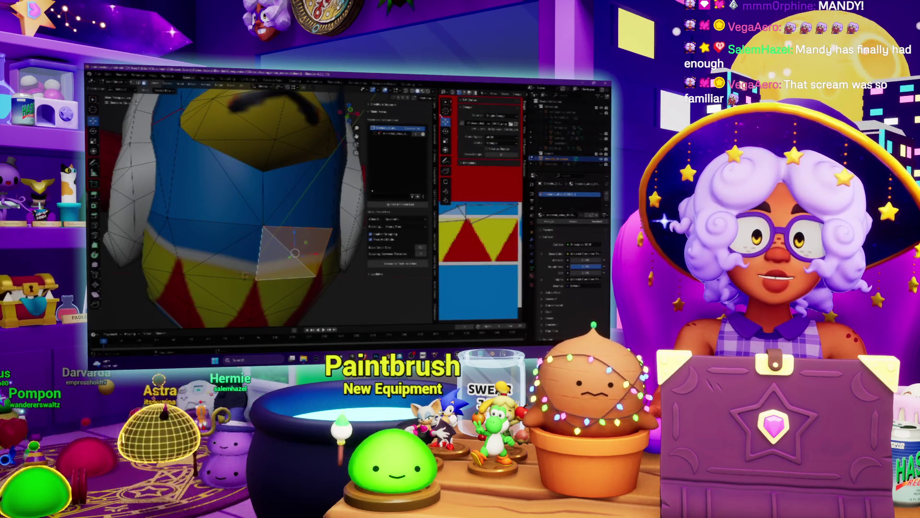
Step: Turn the UV area into the Shader Editor and load the texture image into the Image Texture node
left_click(444, 92)
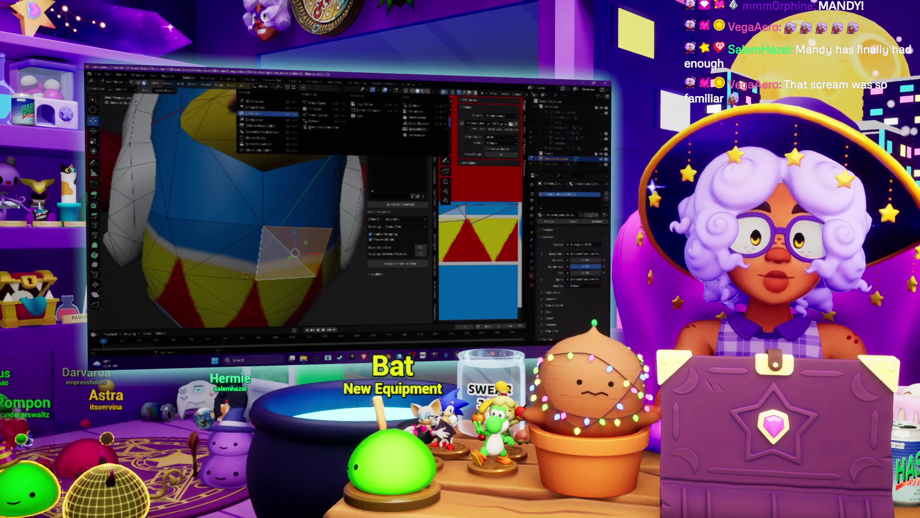
left_click(259, 139)
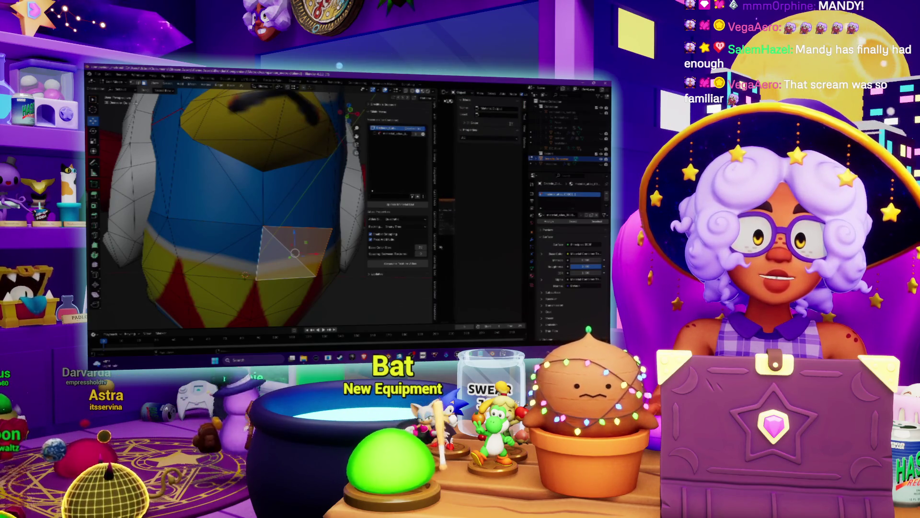
left_click_drag(438, 201, 348, 202)
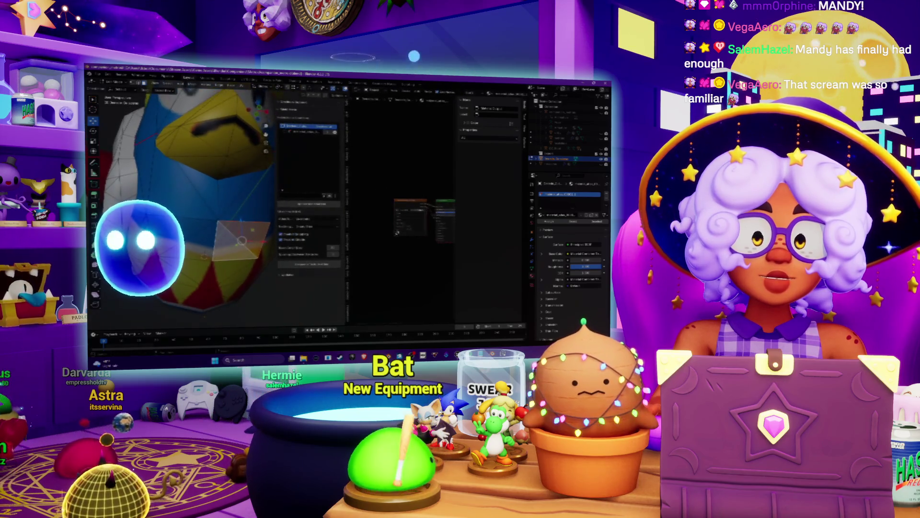
left_click(419, 225)
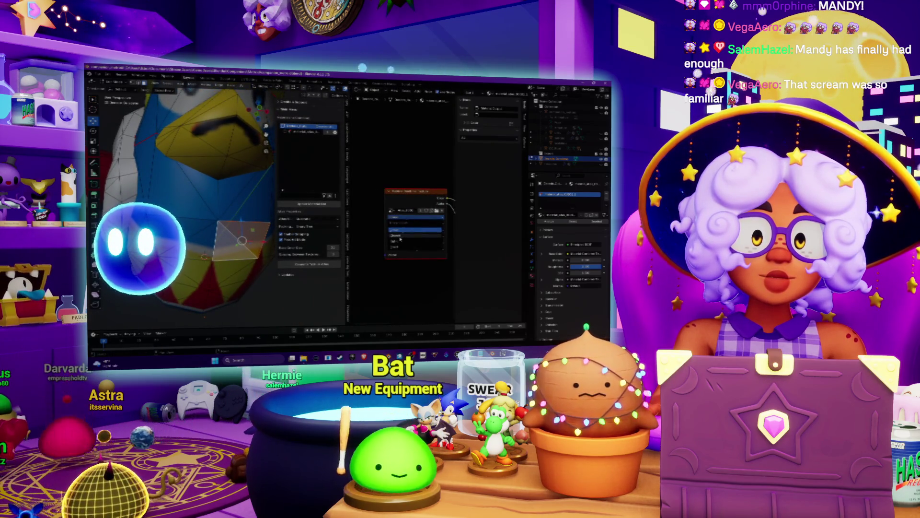
left_click(437, 211)
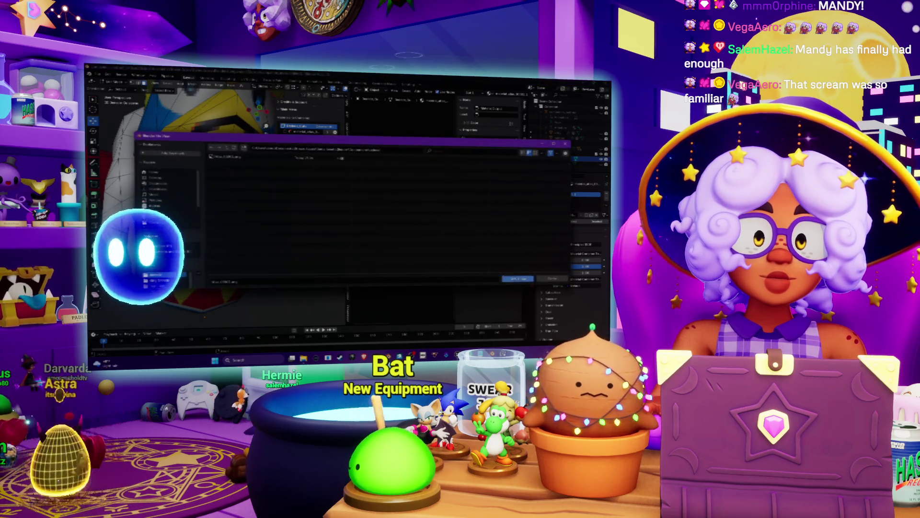
left_click(518, 279)
Step: Switch the penguin to Object Mode and orbit around the fully textured model
middle_click_drag(201, 201, 214, 223)
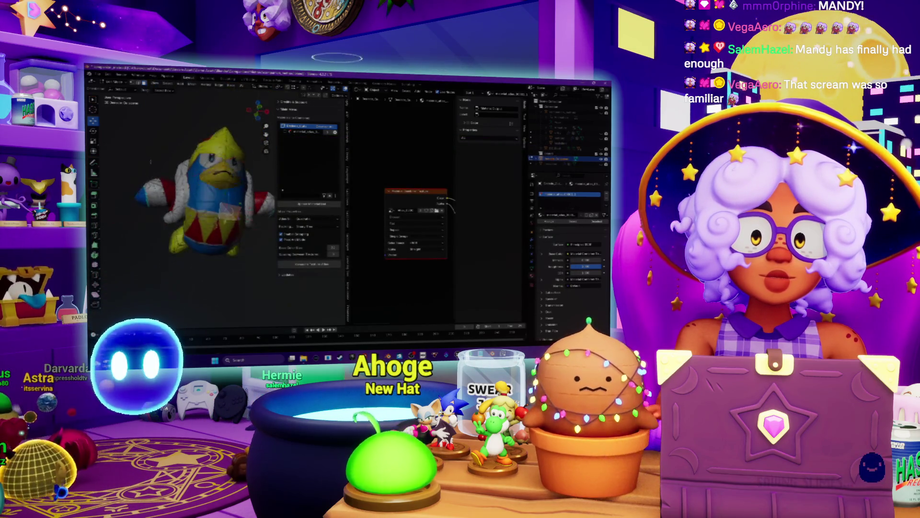
scroll(213, 223, "up", 2)
left_click(112, 83)
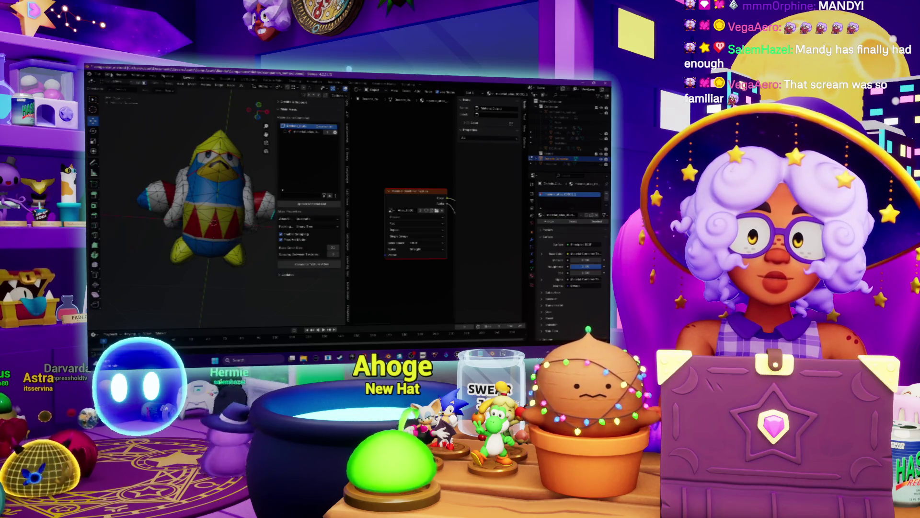
left_click(117, 94)
mouse_move(216, 201)
middle_mouse_down()
mouse_move(317, 184)
mouse_move(222, 225)
middle_mouse_up()
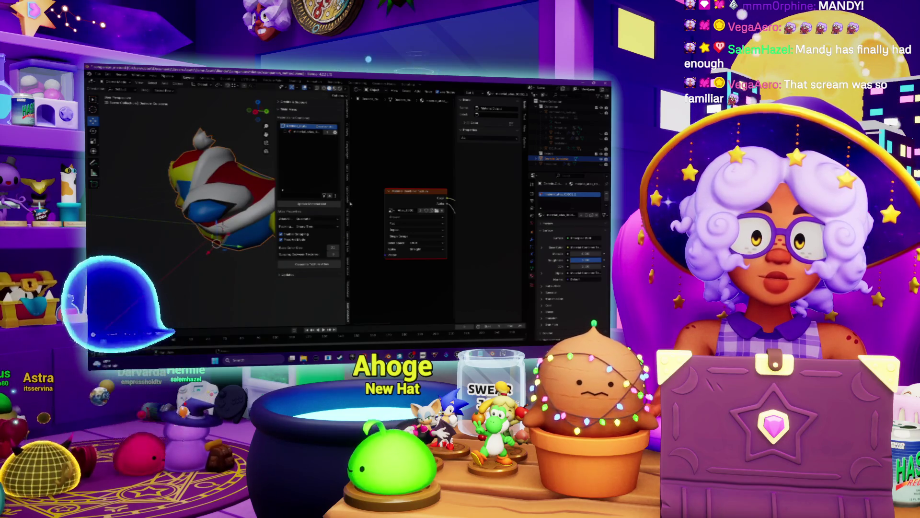
left_click_drag(349, 201, 448, 201)
mouse_move(288, 201)
middle_mouse_down()
mouse_move(320, 228)
mouse_move(220, 227)
mouse_move(259, 161)
mouse_move(282, 143)
middle_mouse_up()
Step: Put the penguin into Edit Mode and select faces on its side
scroll(243, 182, "up", 5)
scroll(243, 174, "down", 5)
scroll(285, 143, "up", 3)
left_click(120, 82)
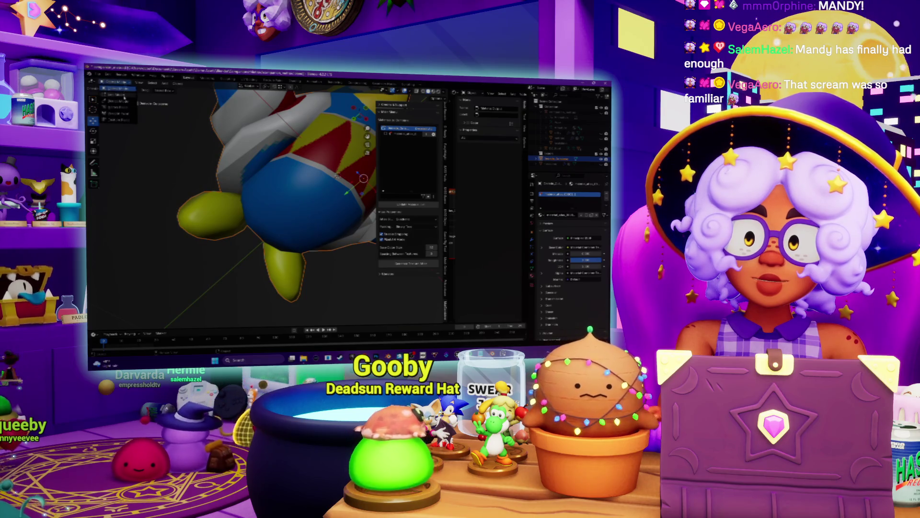
left_click(124, 100)
scroll(276, 163, "up", 5)
middle_click_drag(277, 163, 269, 152)
left_click(265, 134)
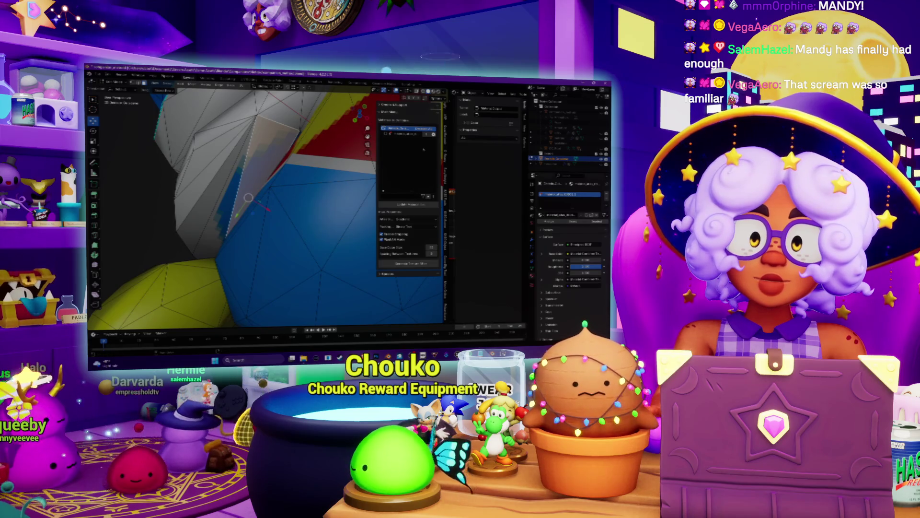
Step: Switch the node editor back to the UV Editor showing the texture atlas
left_click(252, 90)
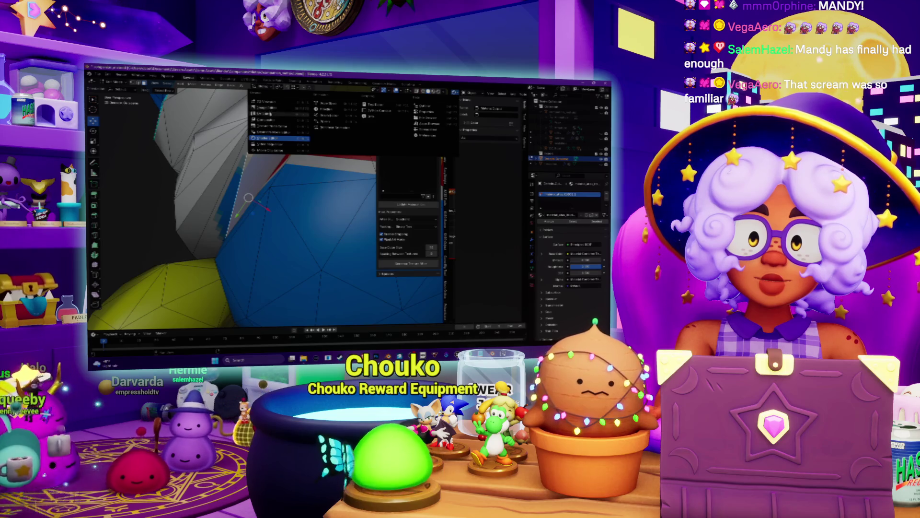
left_click(275, 138)
scroll(455, 207, "down", 5)
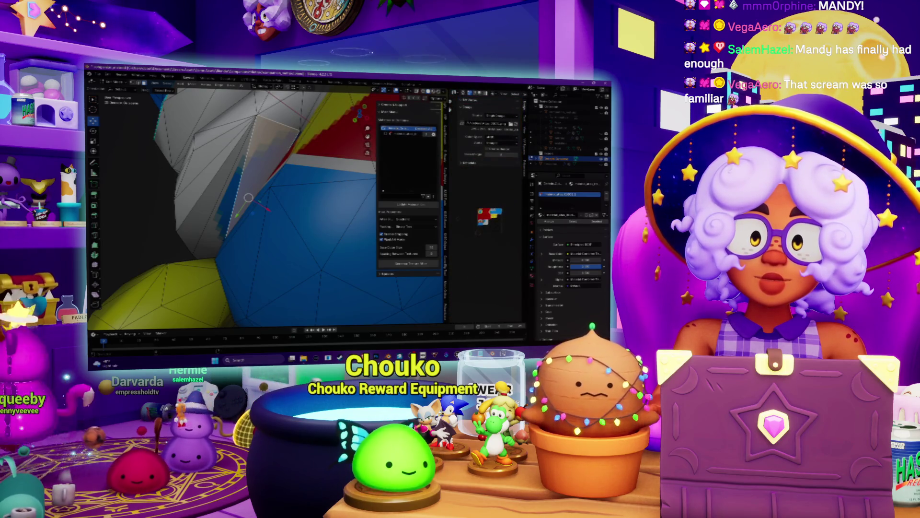
scroll(487, 216, "up", 6)
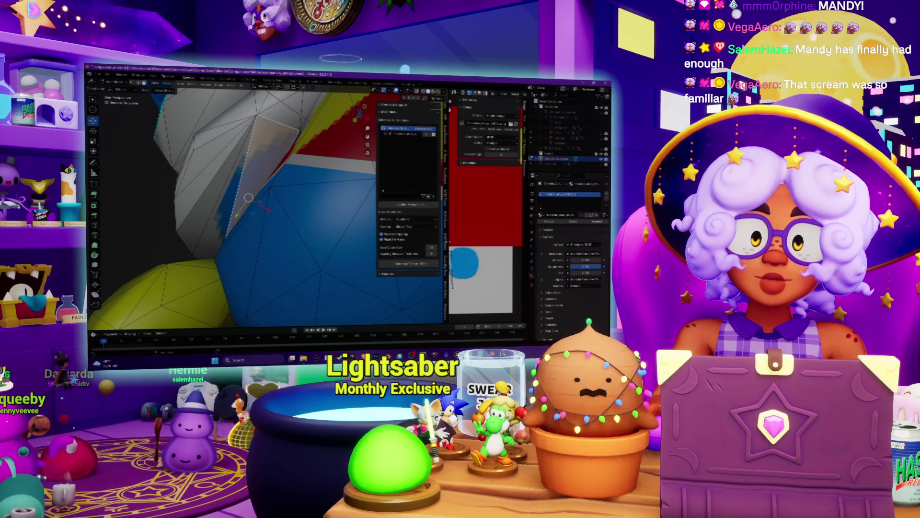
Step: Widen the UV Editor to show the whole atlas, zoom out on the penguin, then press Ctrl+Q
left_click_drag(446, 201, 301, 201)
scroll(374, 195, "up", 3)
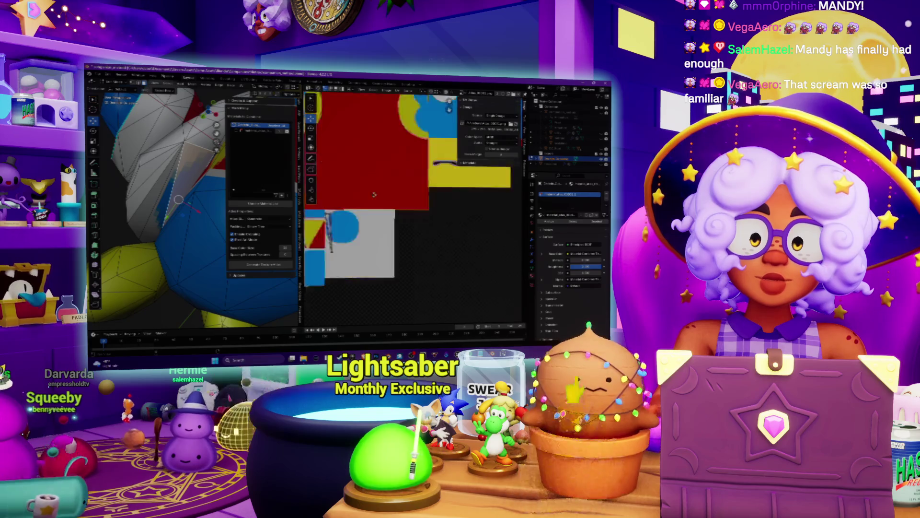
middle_click_drag(374, 194, 425, 182)
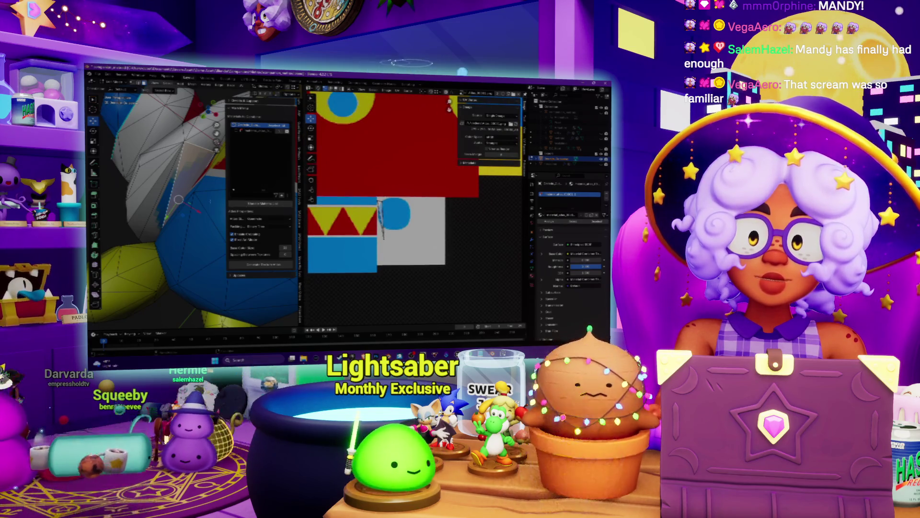
scroll(191, 202, "down", 4)
middle_click_drag(192, 201, 226, 197)
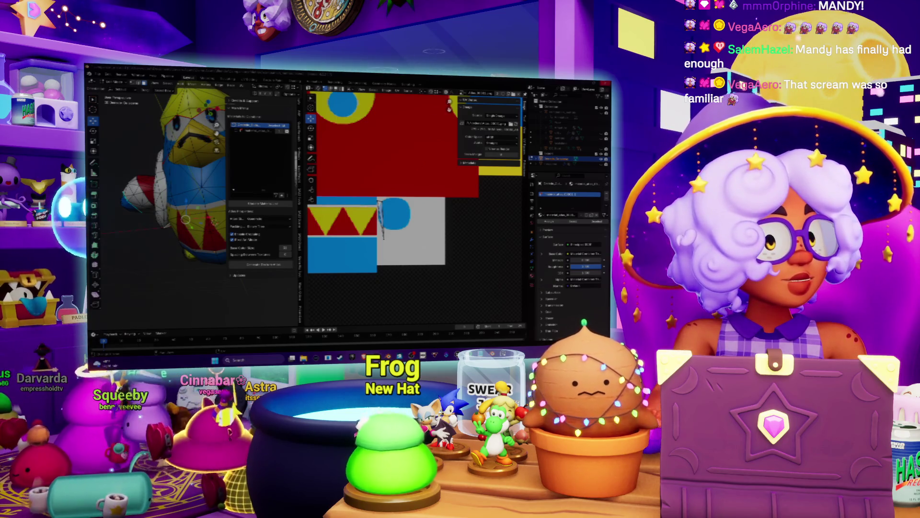
key("ctrl+q")
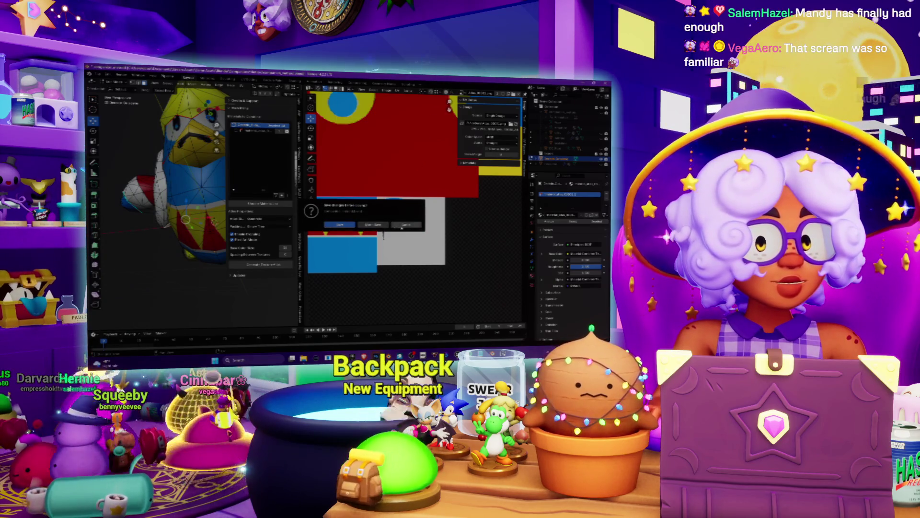
Step: Cancel the quit dialog to keep the Blender file open, then switch to Photoshop
left_click(388, 224)
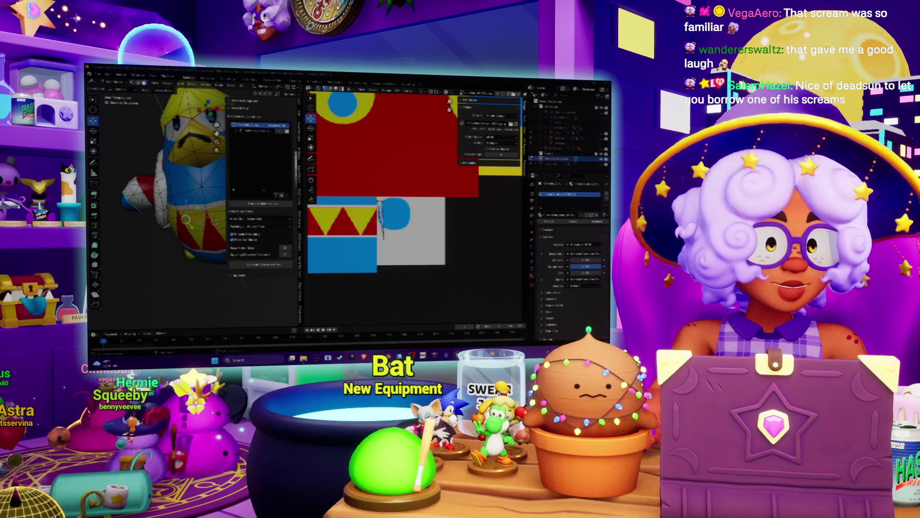
key("alt+Tab")
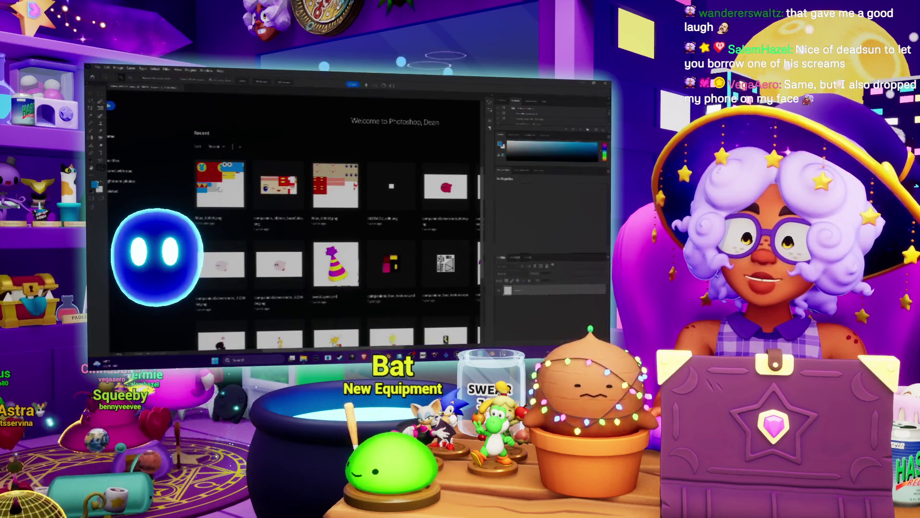
Step: Open the recent texture atlas file in Photoshop and frame it in view
left_click(220, 184)
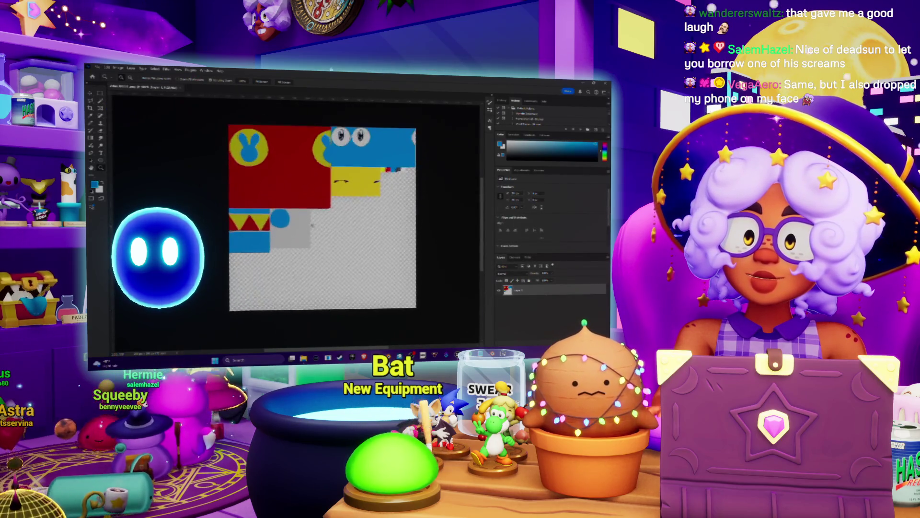
key("ctrl+plus")
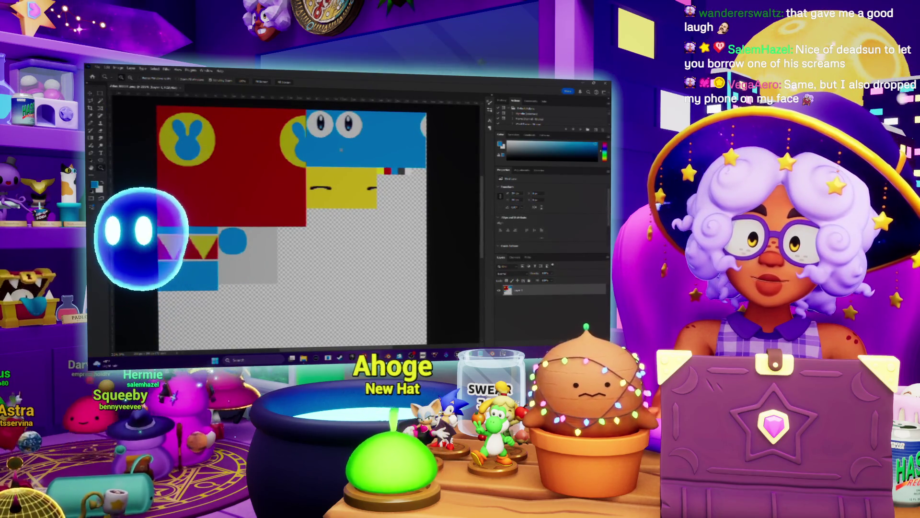
scroll(245, 255, "up", 3, "alt")
key("w")
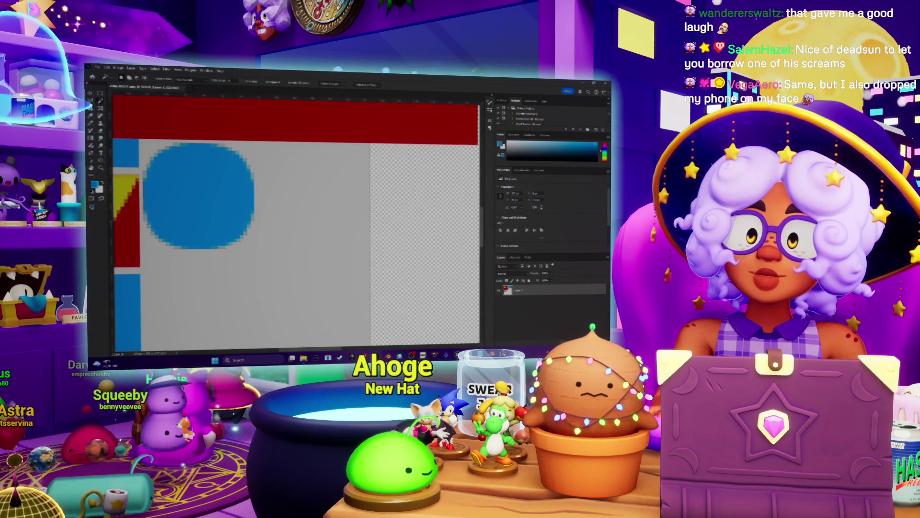
key("ctrl+minus")
key("ctrl+minus")
key("ctrl+minus")
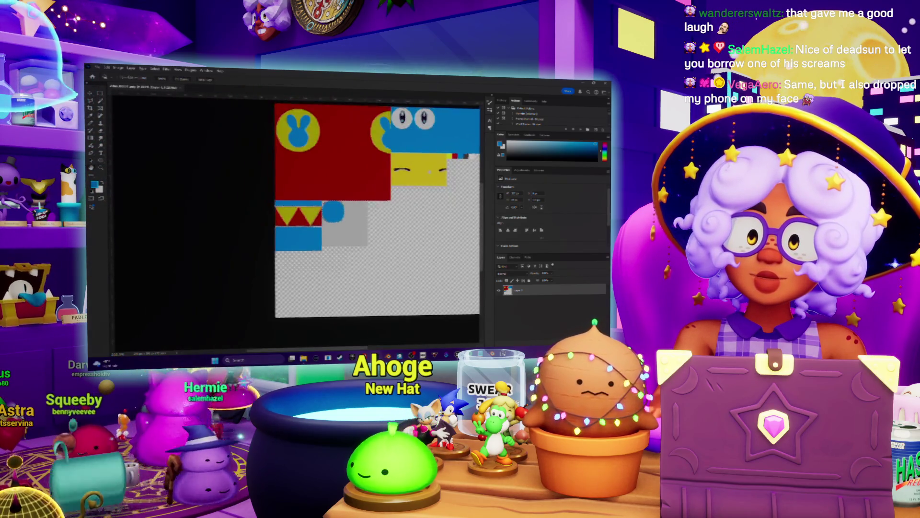
left_click_drag(402, 191, 324, 236)
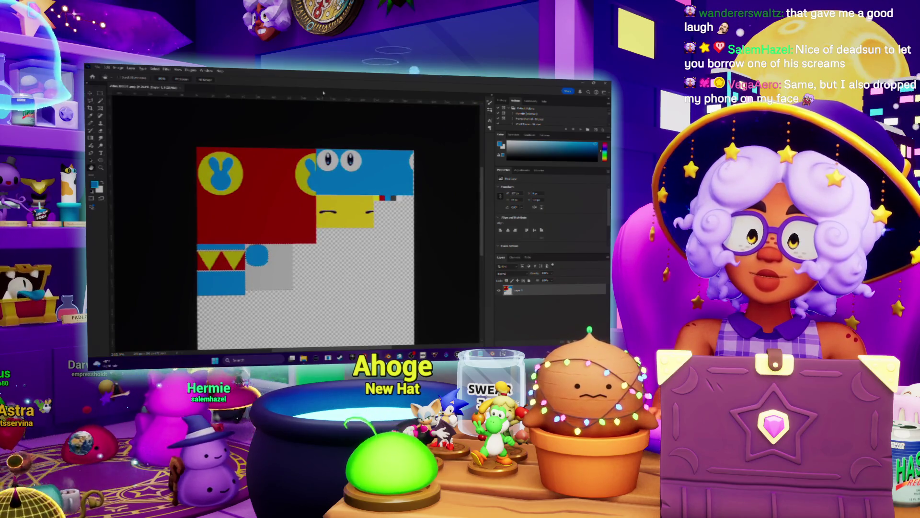
mouse_move(402, 200)
left_mouse_down()
mouse_move(402, 213)
mouse_move(414, 214)
left_mouse_up()
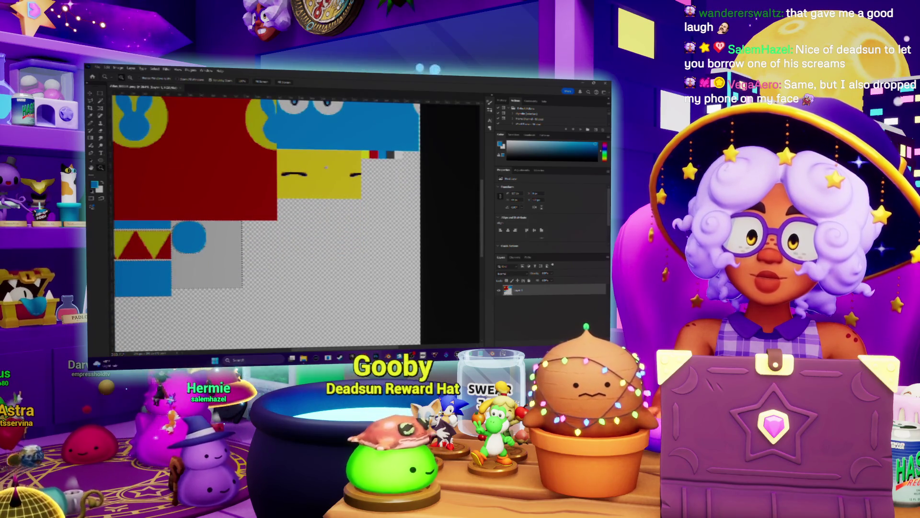
Step: Sample texture colours with the Eyedropper, restore the darker grey patch, and return to Blender
left_click(400, 155)
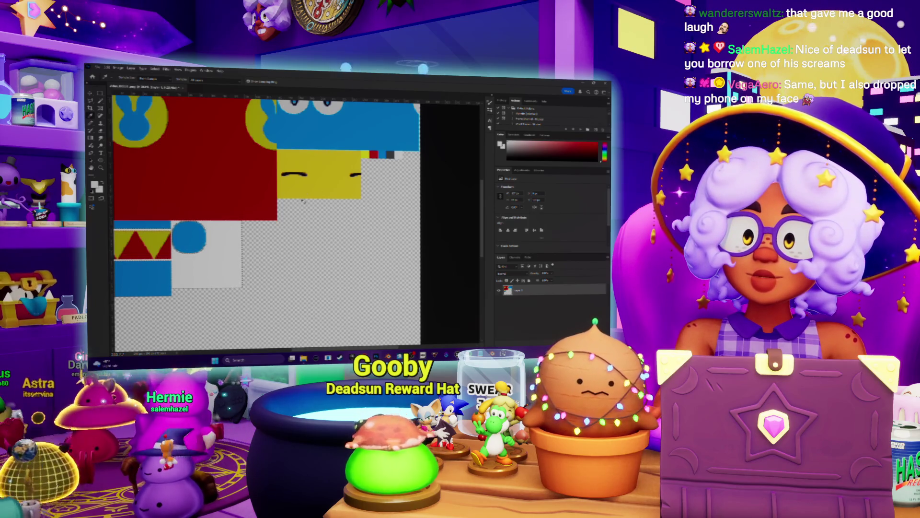
key("ctrl+z")
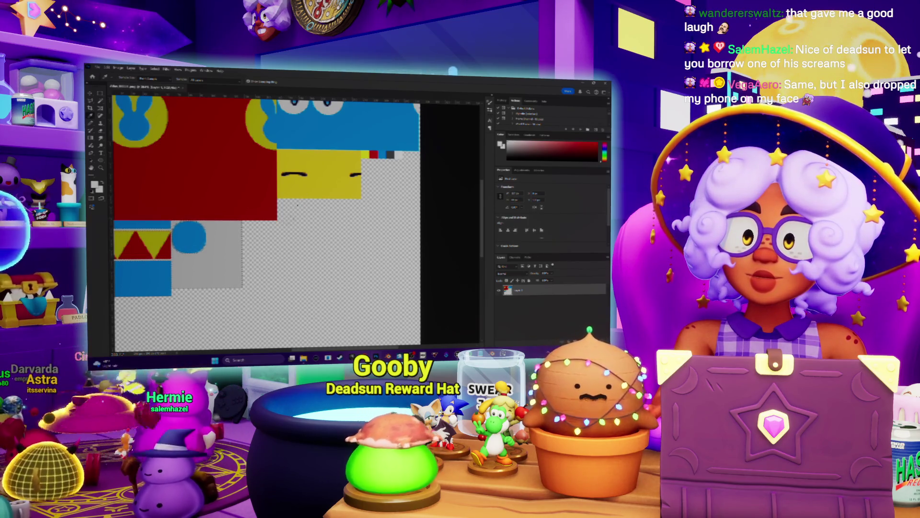
scroll(298, 205, "up", 1)
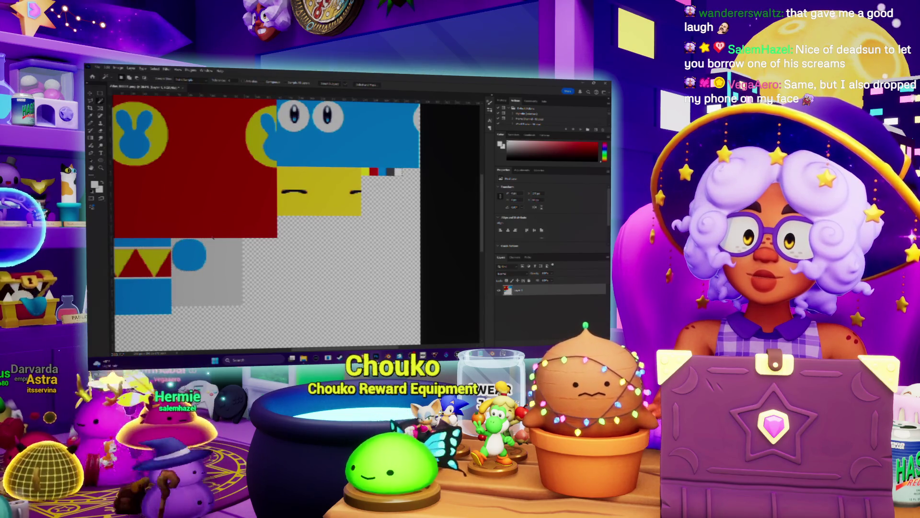
key("i")
left_click(233, 250)
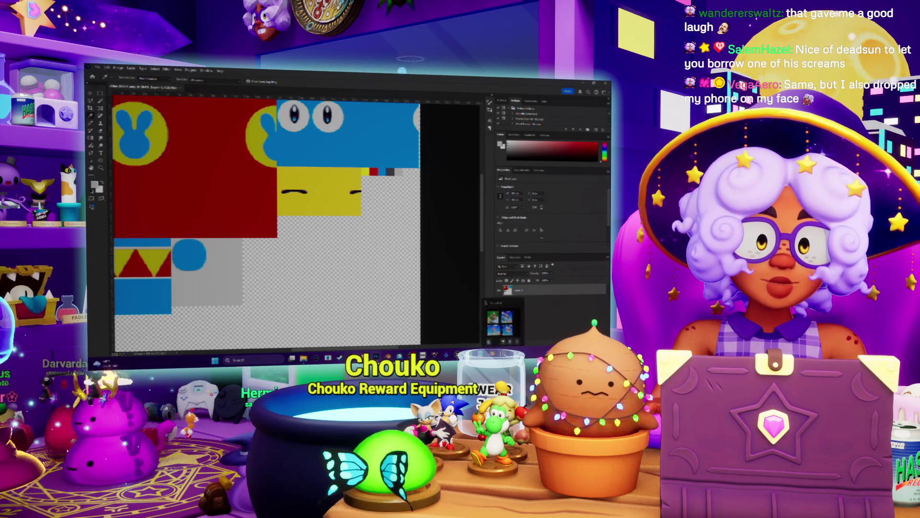
key("alt+Tab")
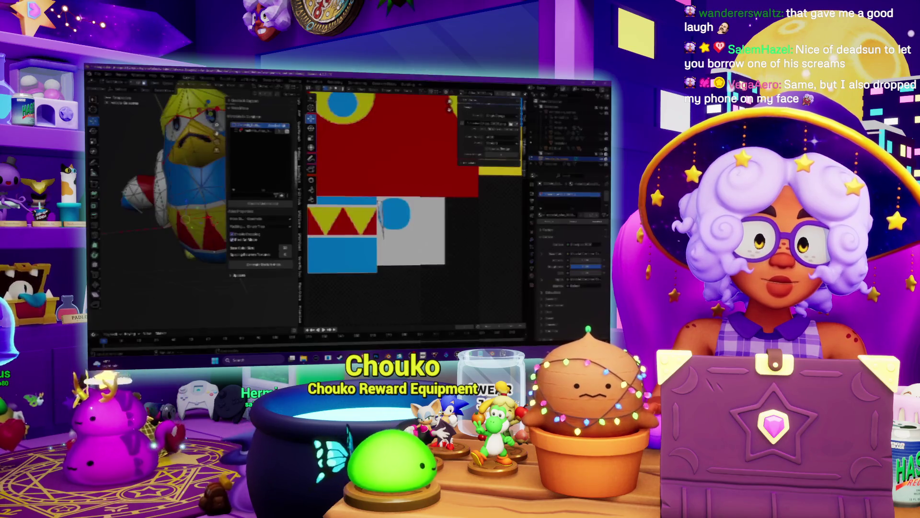
Step: Turn the UV area into the Shader Editor and load the edited texture file into the Image Texture node
left_click(313, 90)
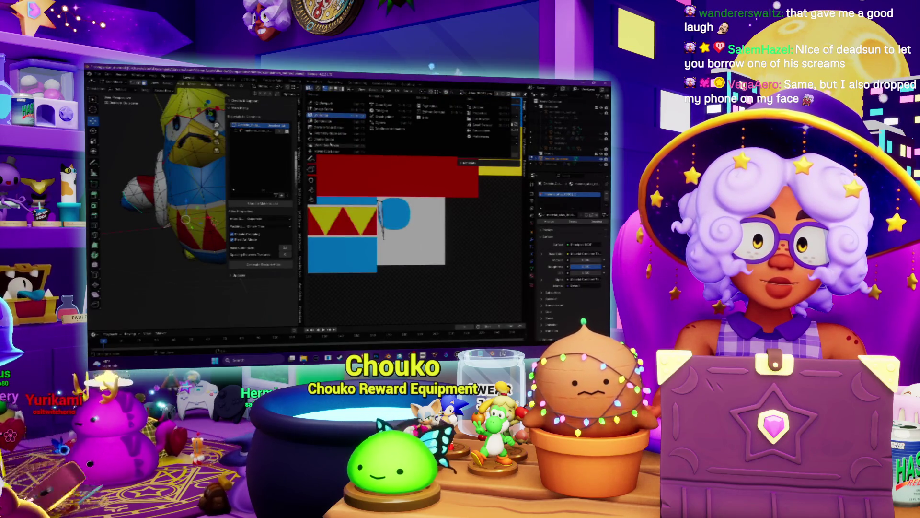
left_click(329, 145)
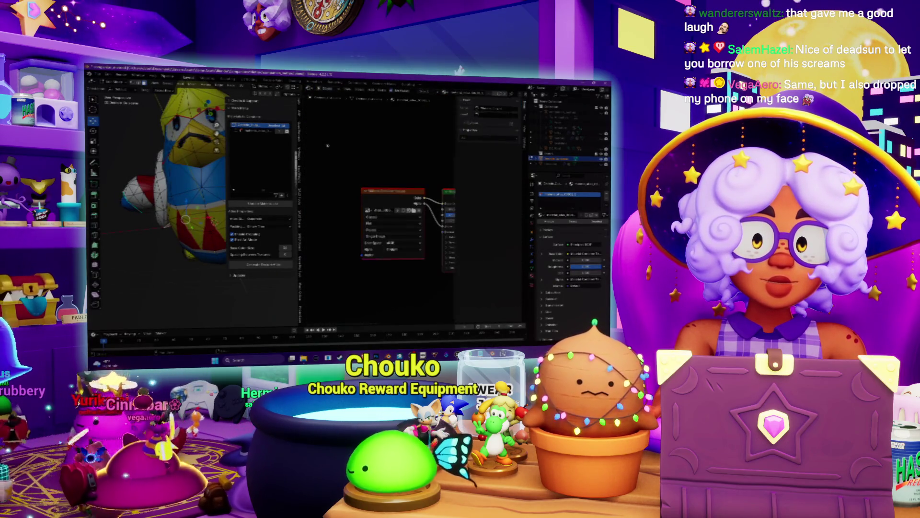
left_click(414, 210)
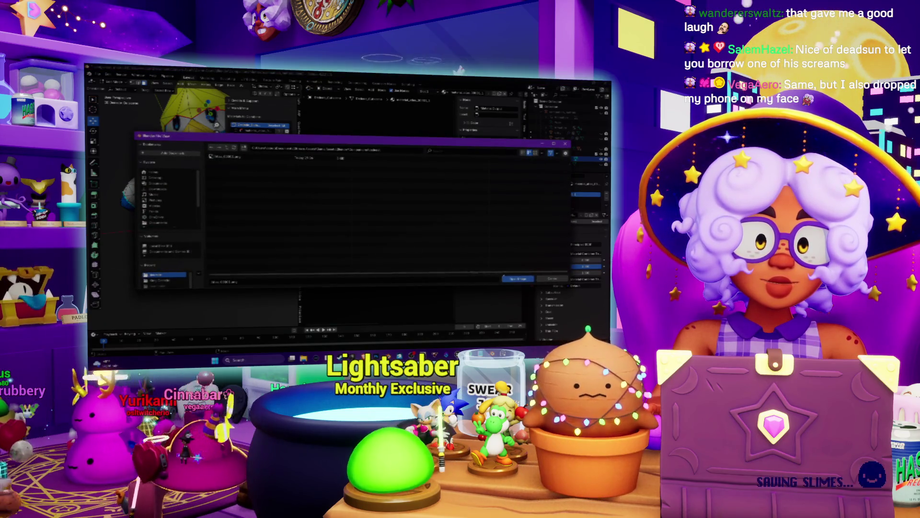
left_click(518, 279)
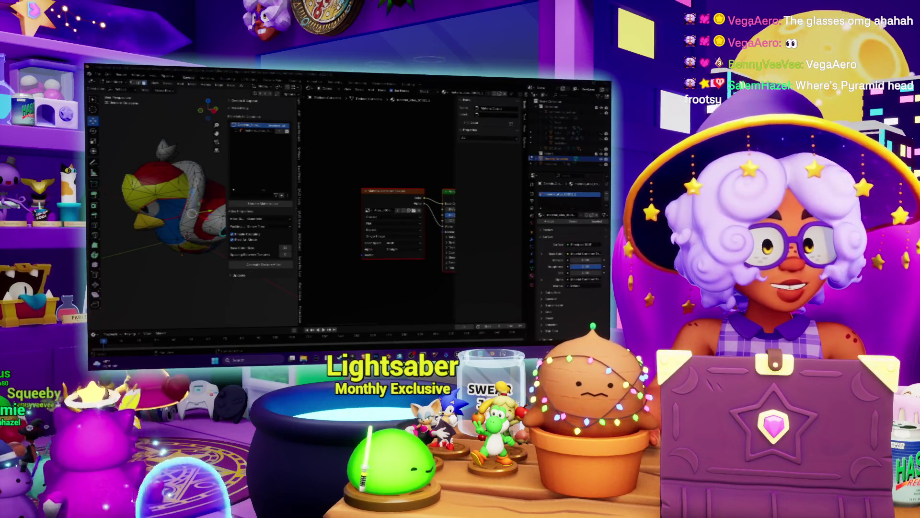
Step: Inspect the textured penguin from the front, exit Edit Mode to Object Mode, and save the file
middle_click_drag(192, 213, 191, 216)
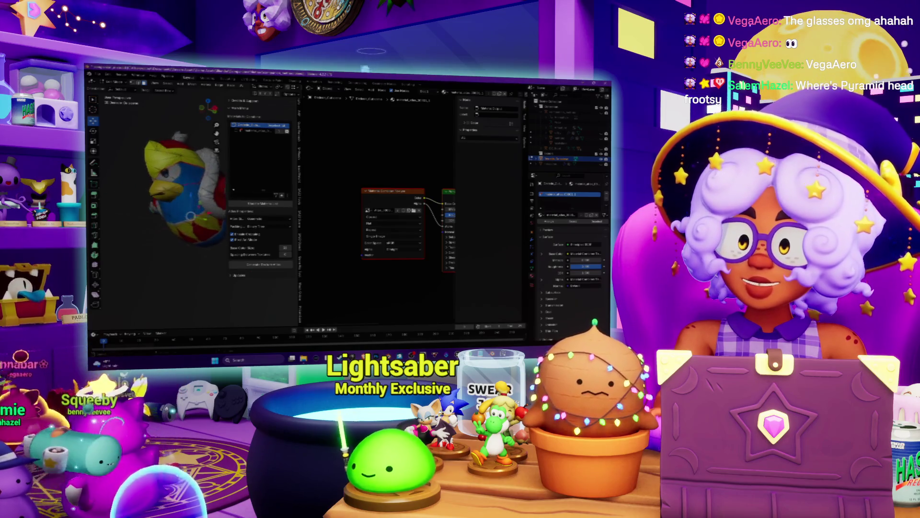
left_click_drag(303, 230, 405, 231)
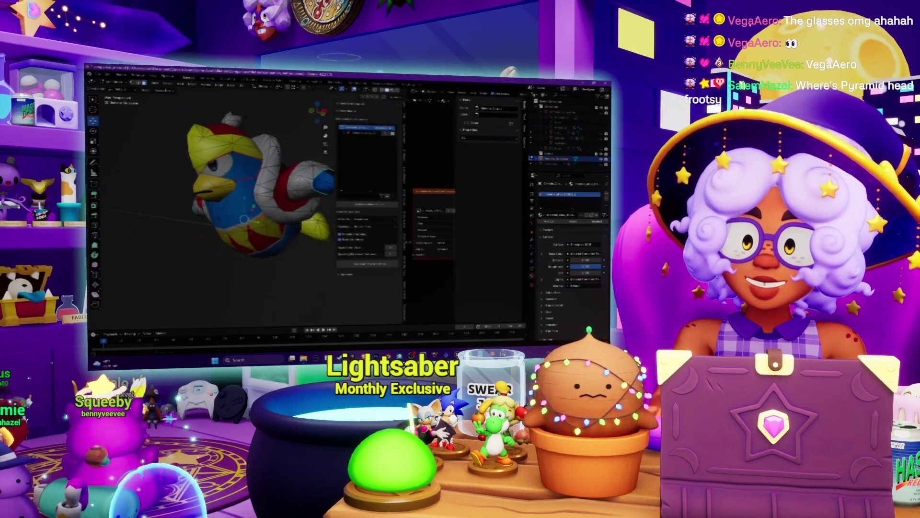
scroll(183, 176, "up", 5)
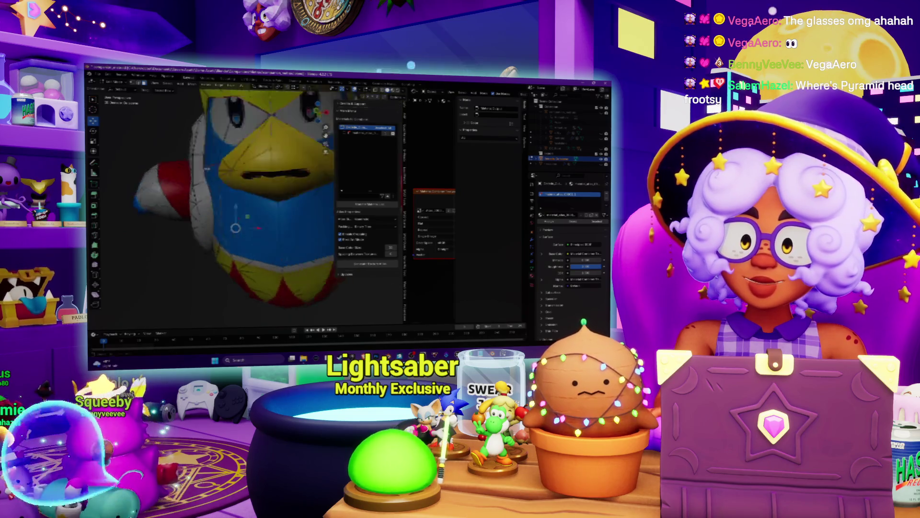
mouse_move(183, 175)
middle_mouse_down()
mouse_move(254, 269)
mouse_move(259, 259)
mouse_move(225, 225)
mouse_move(273, 218)
mouse_move(218, 221)
middle_mouse_up()
scroll(259, 259, "down", 8)
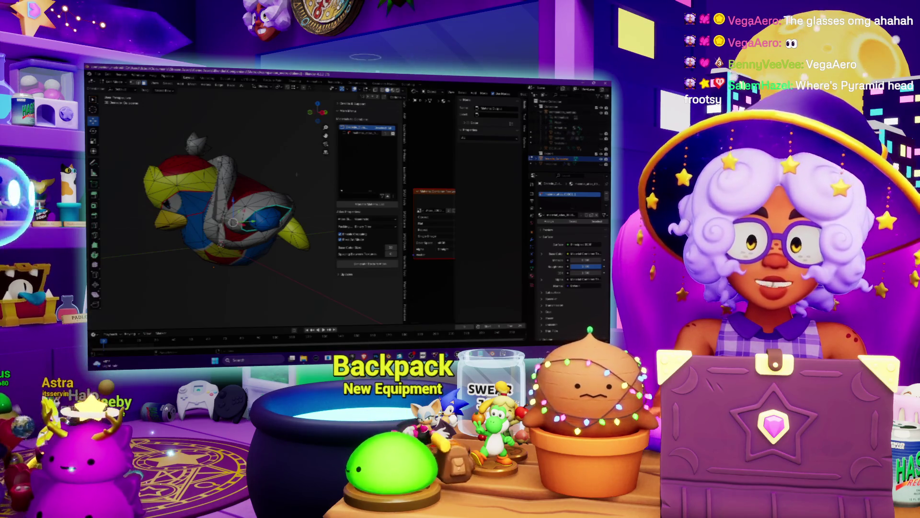
mouse_move(218, 221)
middle_mouse_down()
mouse_move(249, 221)
mouse_move(218, 201)
mouse_move(230, 208)
middle_mouse_up()
key("Tab")
key("ctrl+s")
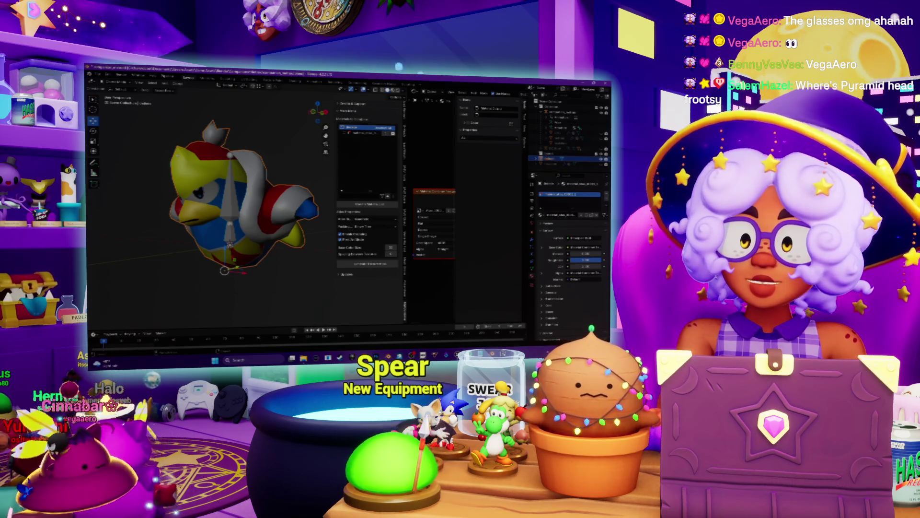
Step: Parent the penguin body to the armature With Automatic Weights, reselecting the model and repeating it
left_click(227, 195)
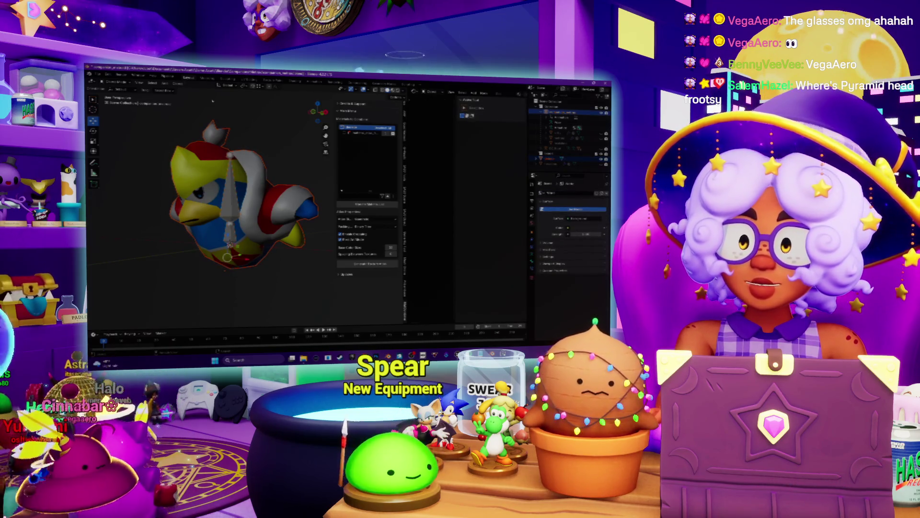
left_click(180, 85)
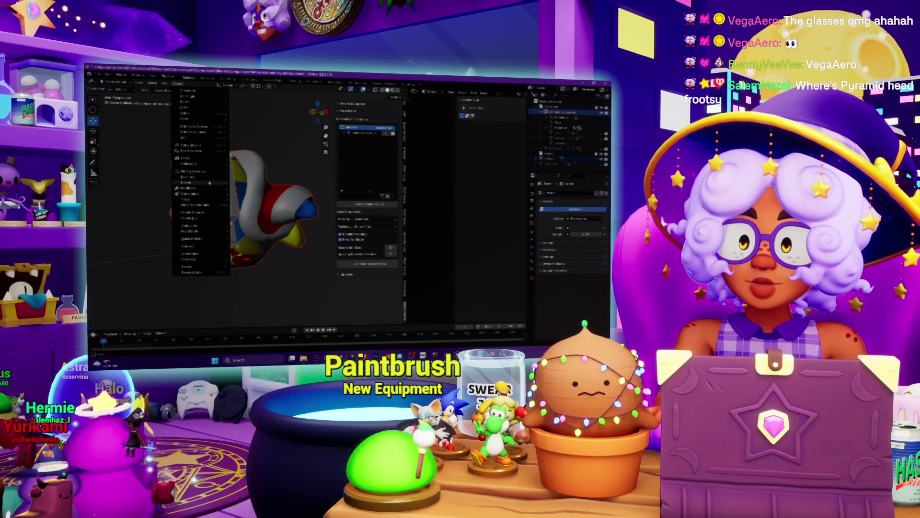
mouse_move(209, 183)
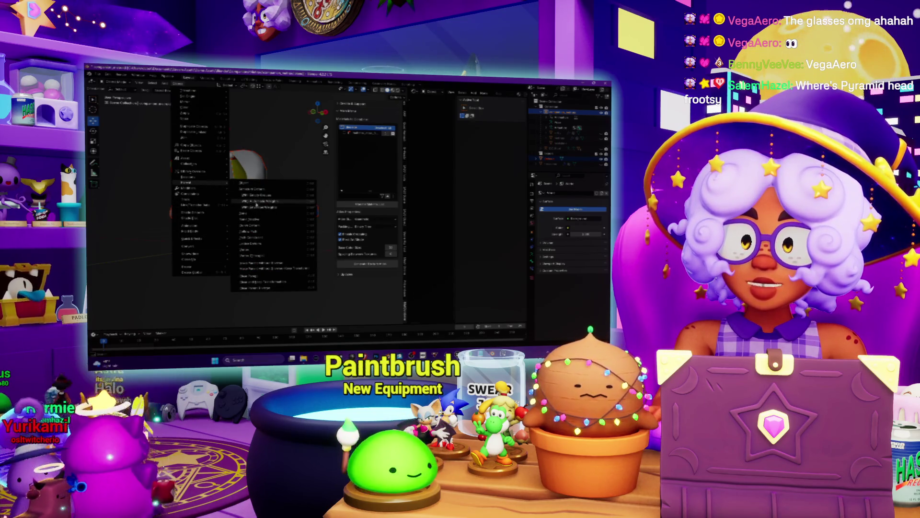
left_click(256, 203)
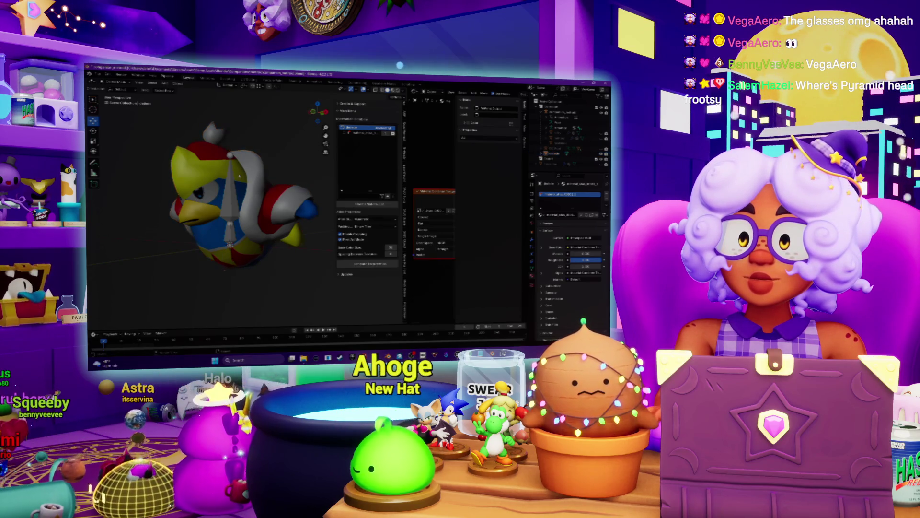
left_click(561, 112)
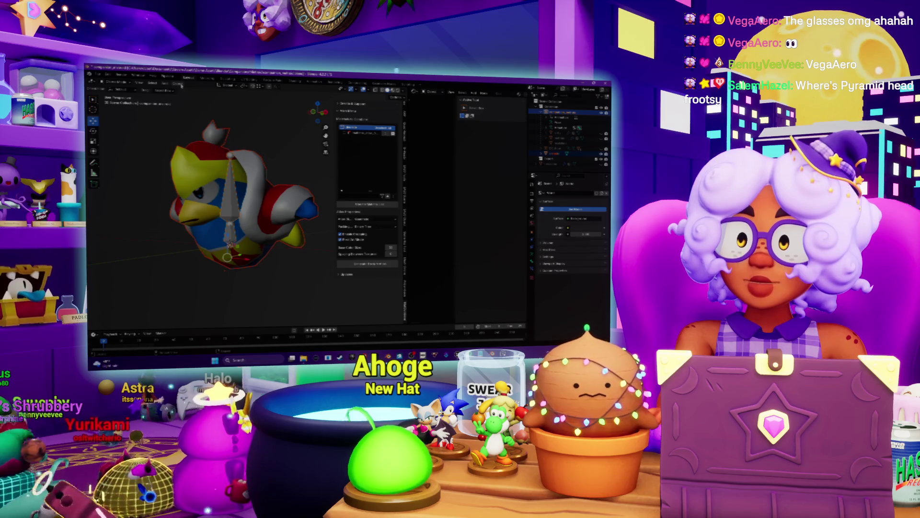
left_click(180, 84)
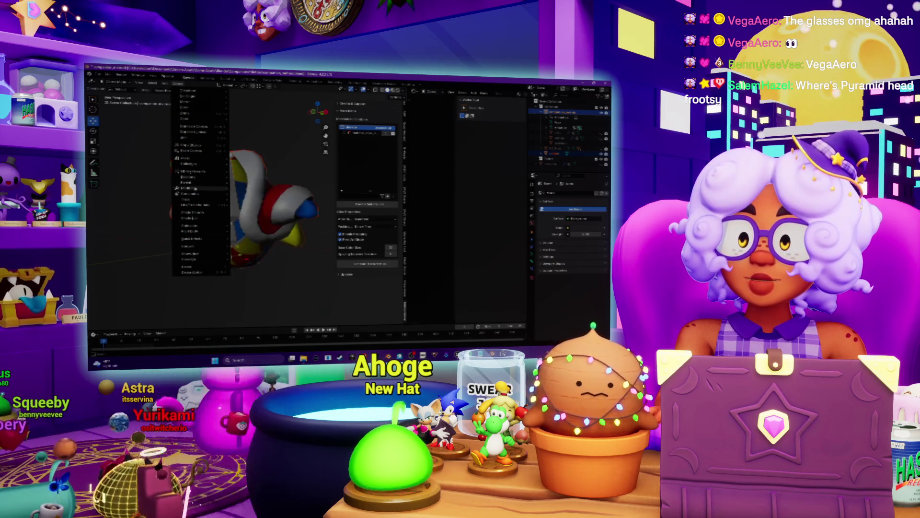
mouse_move(198, 183)
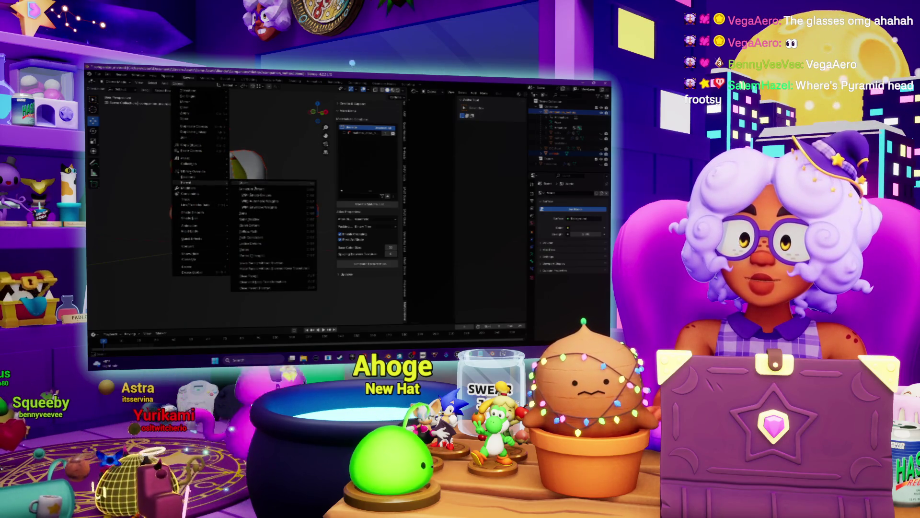
left_click(261, 201)
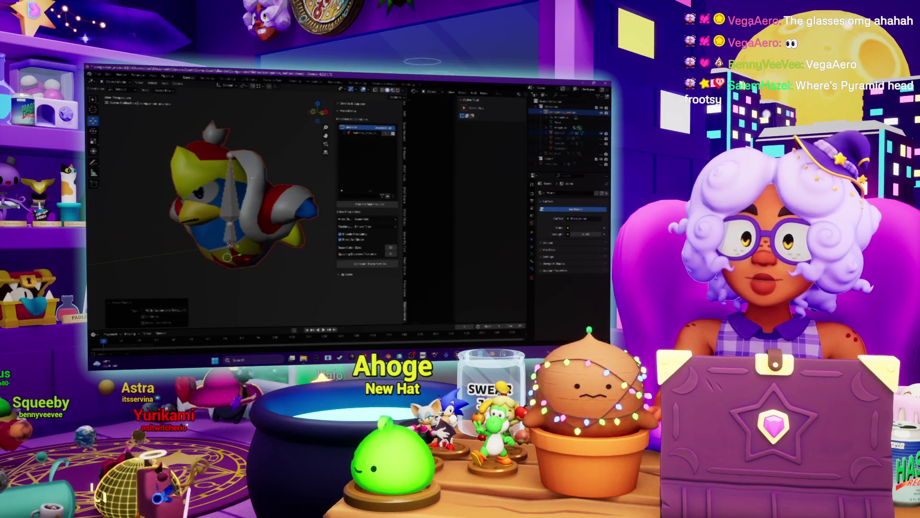
Step: Switch the penguin into Weight Paint mode with Ctrl+Tab
middle_click_drag(251, 178, 239, 177)
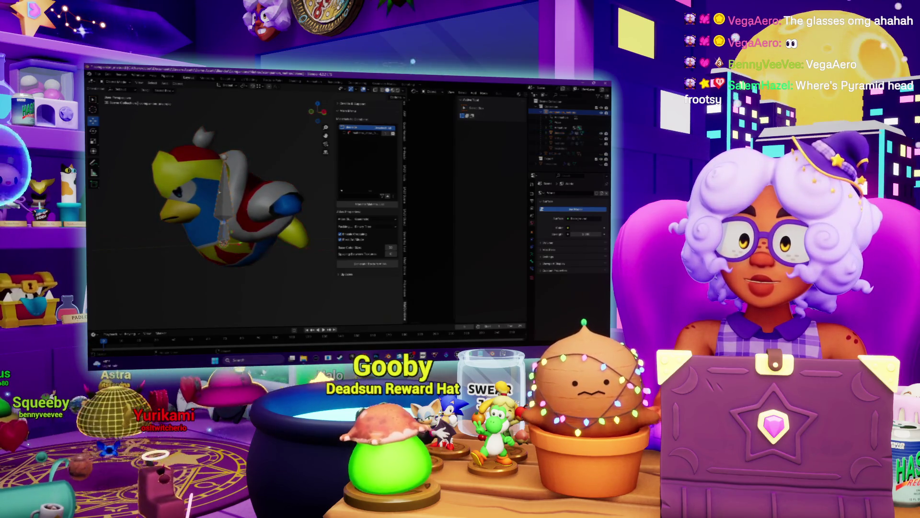
left_click(574, 209)
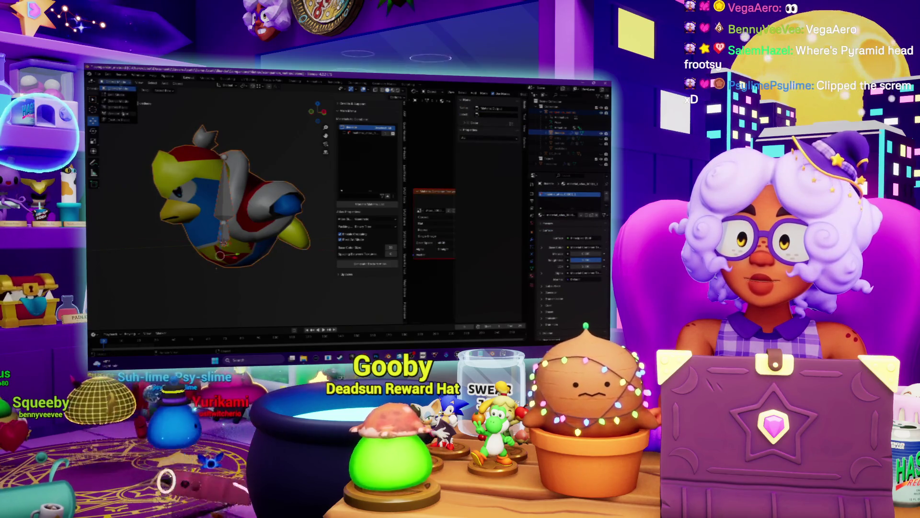
key("ctrl+Tab")
middle_click_drag(172, 165, 181, 153)
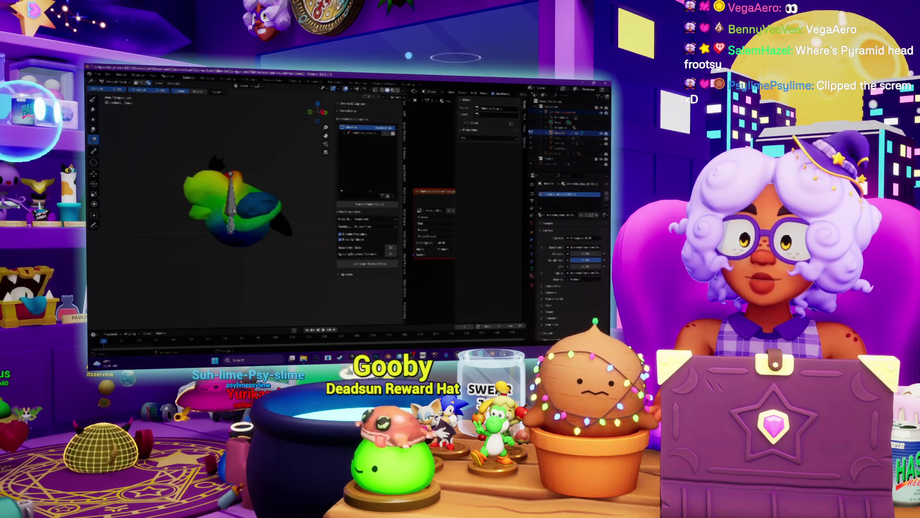
Step: Confirm the pose transform on another bone's weights and enlarge the animation timeline
left_click(233, 210, "ctrl")
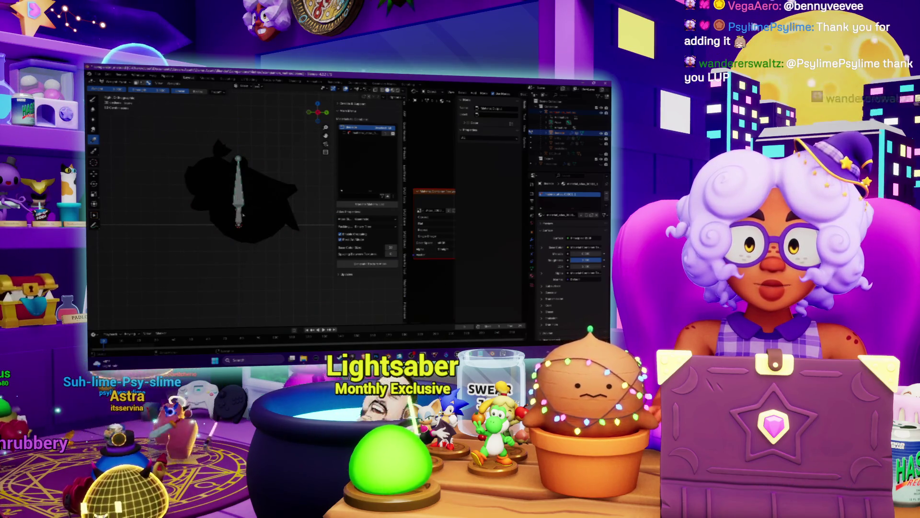
left_click(270, 259)
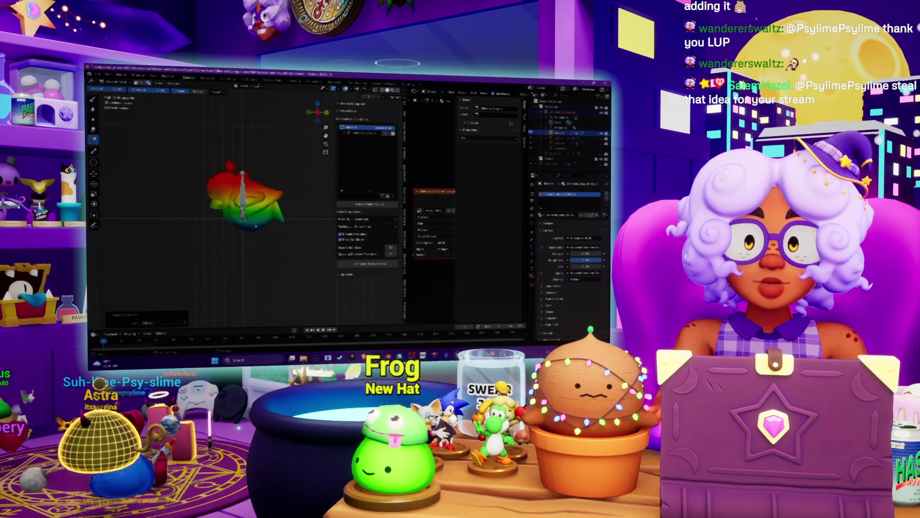
middle_click_drag(271, 258, 259, 203)
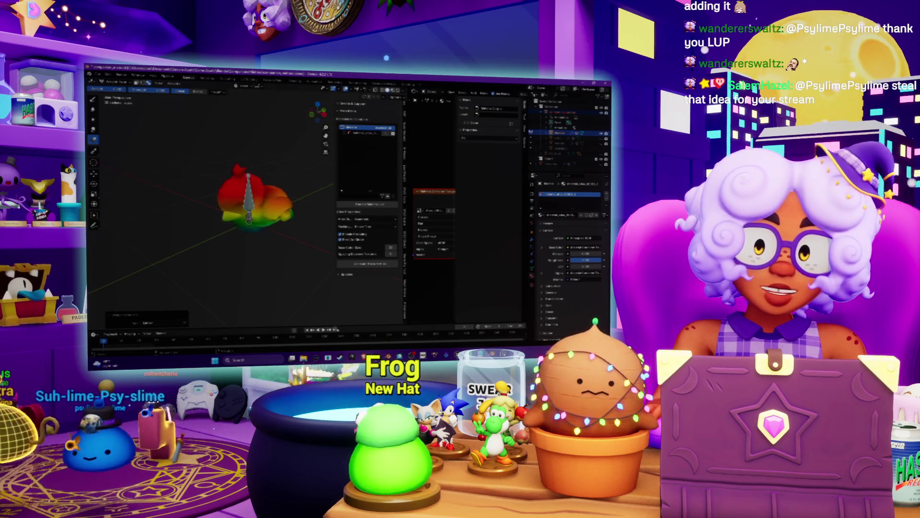
left_click_drag(307, 330, 307, 258)
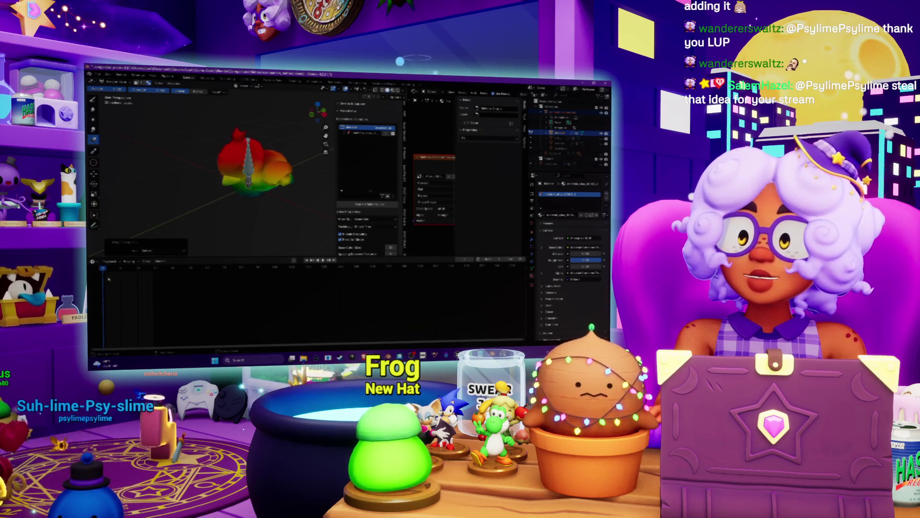
Step: Play the animation to test deformation, then try a full-weight fill on the sword bone and undo it
key("space")
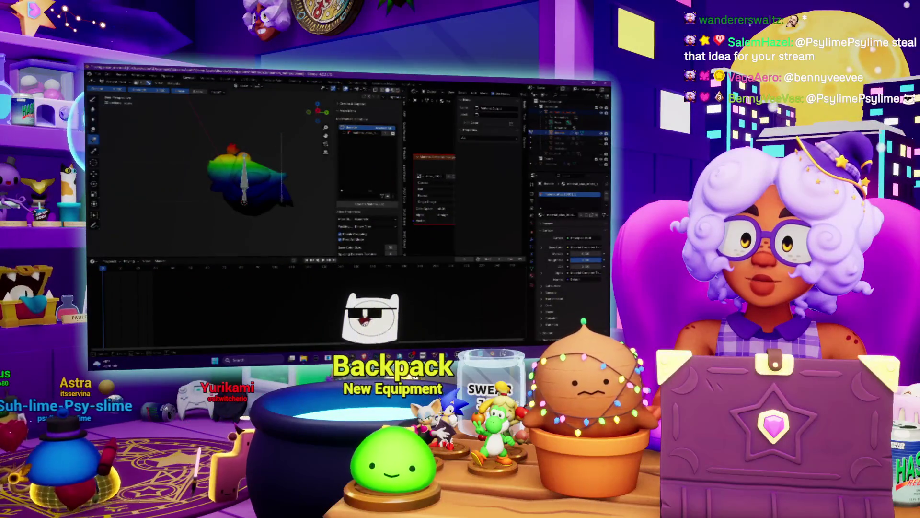
key("space")
middle_click_drag(195, 175, 245, 211)
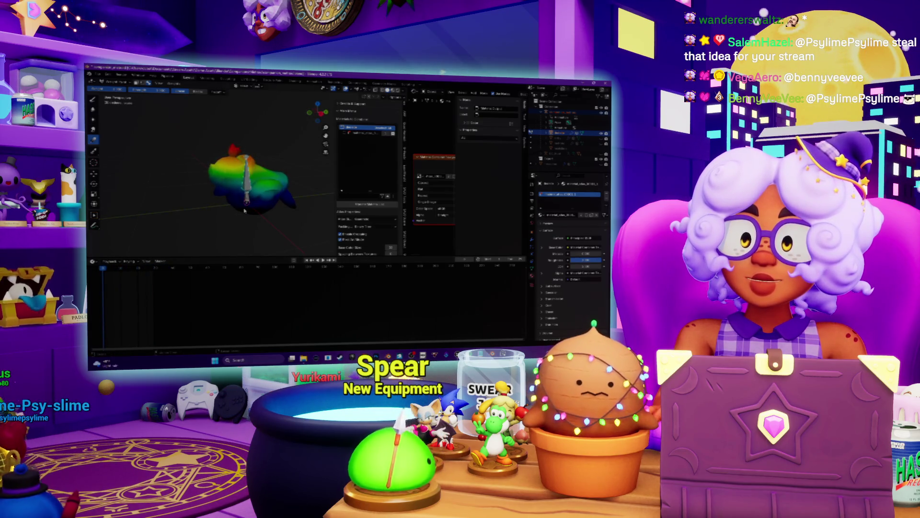
left_click(244, 211, "ctrl")
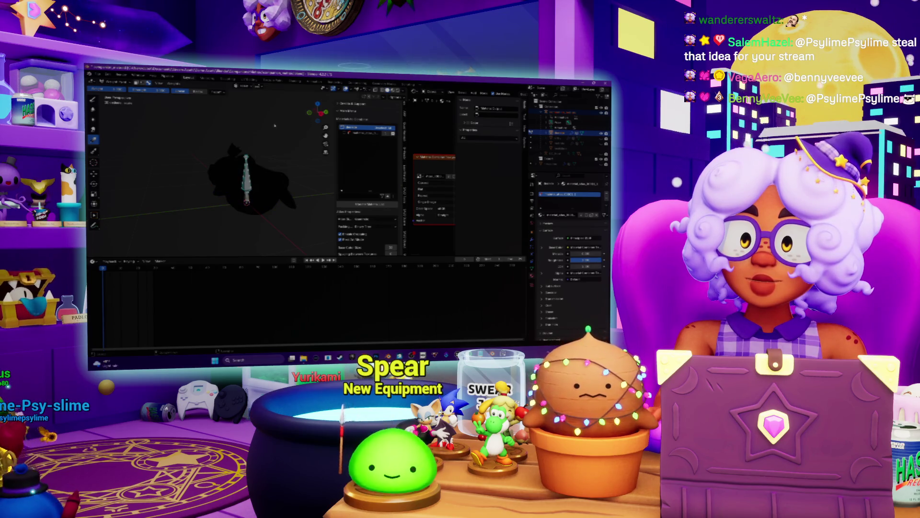
left_click(270, 165, "ctrl")
key("ctrl+z")
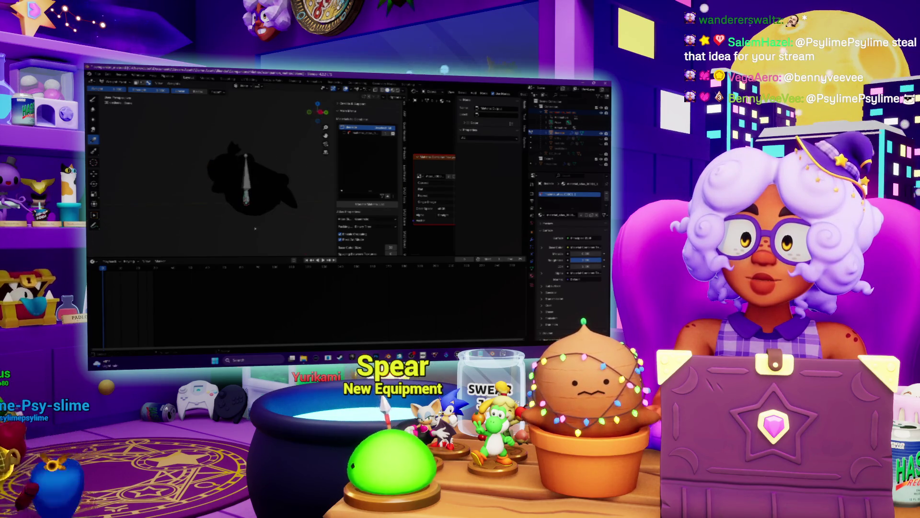
Step: Select another bone and paint a vertical weight gradient, undoing and redrawing it
left_click(275, 163, "ctrl")
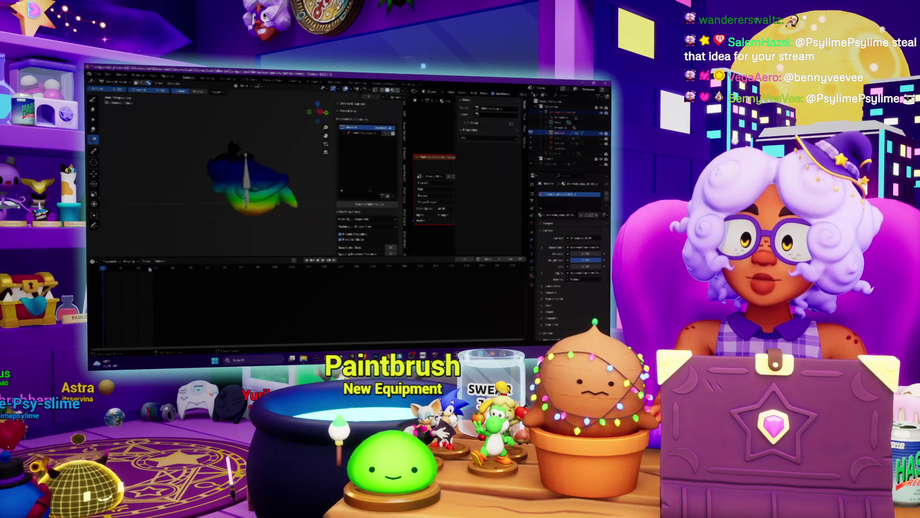
key("ctrl+z")
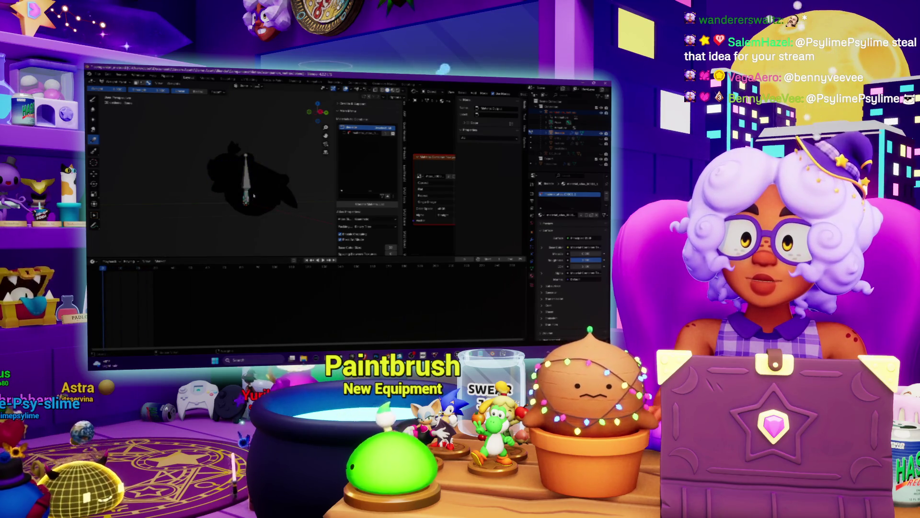
key("ctrl+shift+z")
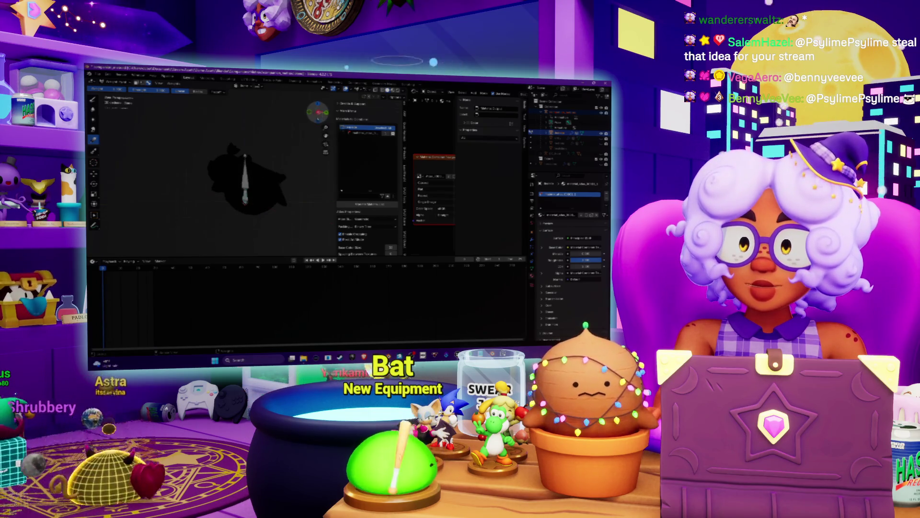
left_click_drag(295, 213, 296, 116)
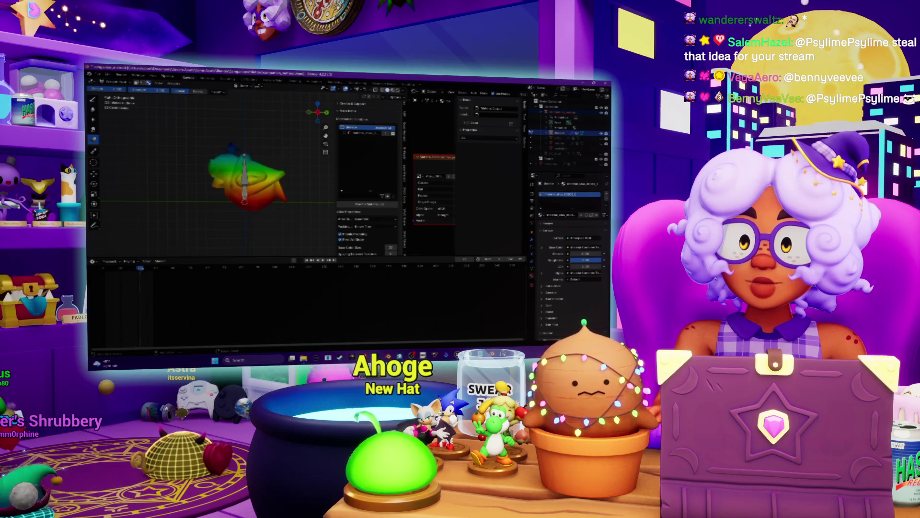
key("ctrl+z")
left_click_drag(291, 130, 295, 279)
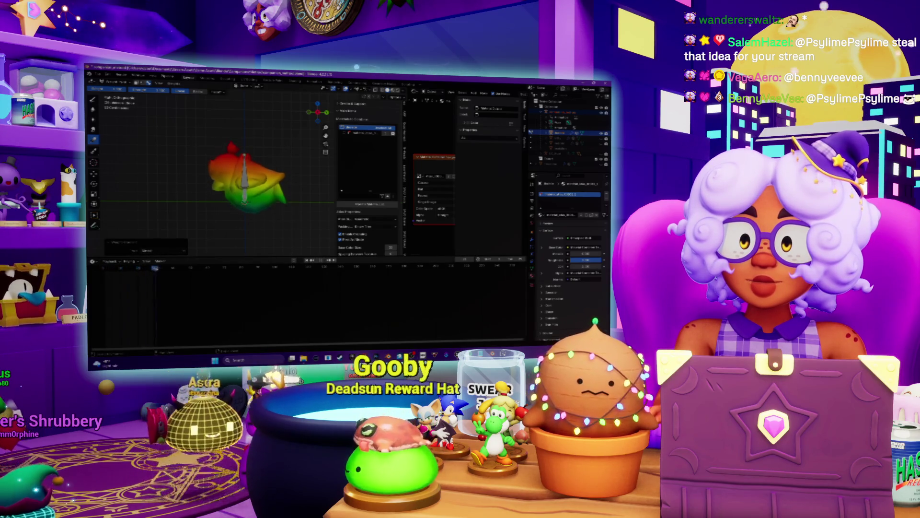
Step: Redraw the weight gradient from higher up across the upper body, then return to the start frame
left_click(200, 240)
key("ctrl+z")
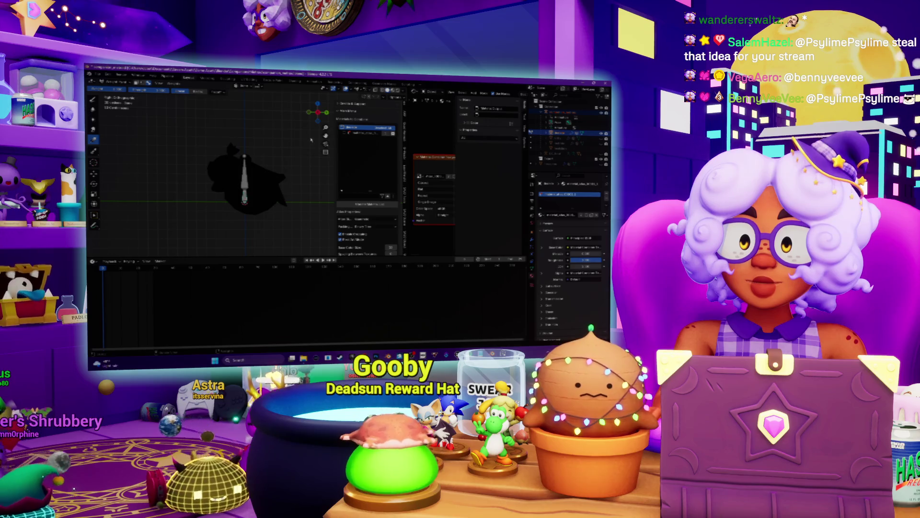
left_click_drag(305, 165, 301, 243)
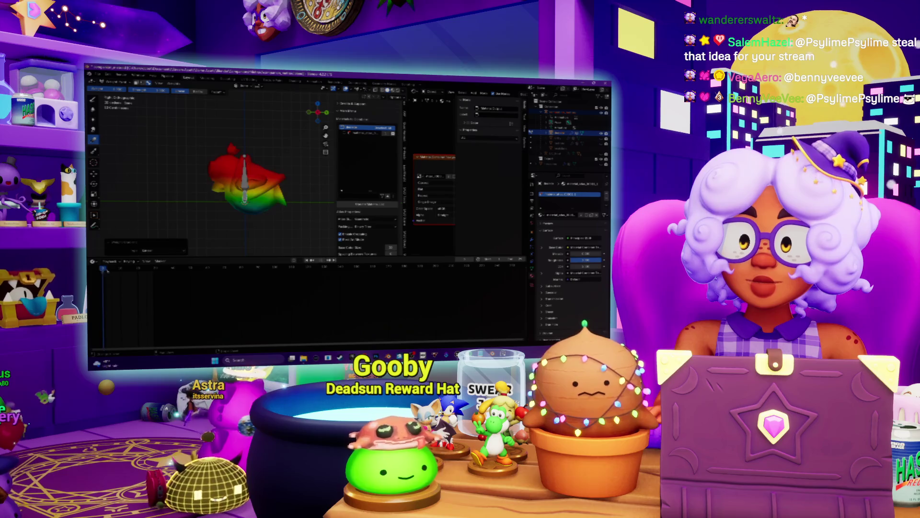
key("ctrl+z")
left_click_drag(311, 176, 310, 183)
left_click_drag(309, 232, 310, 233)
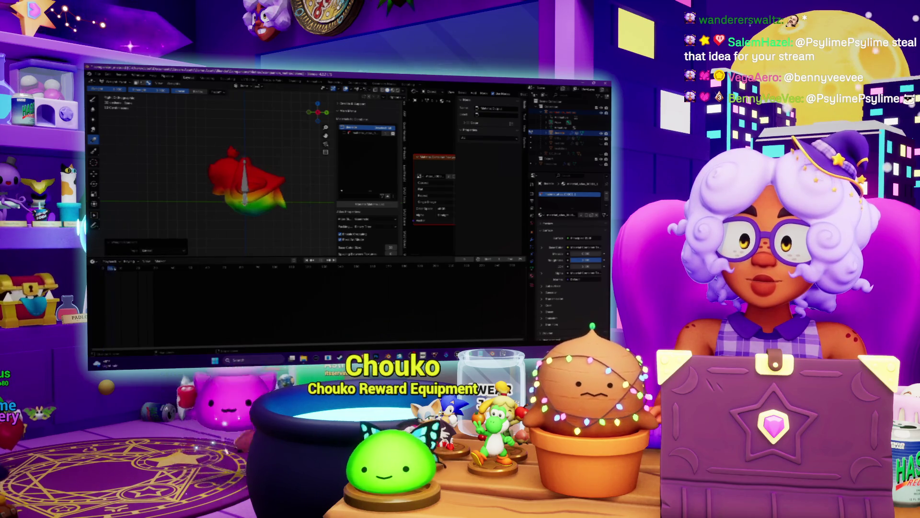
key("shift+Left")
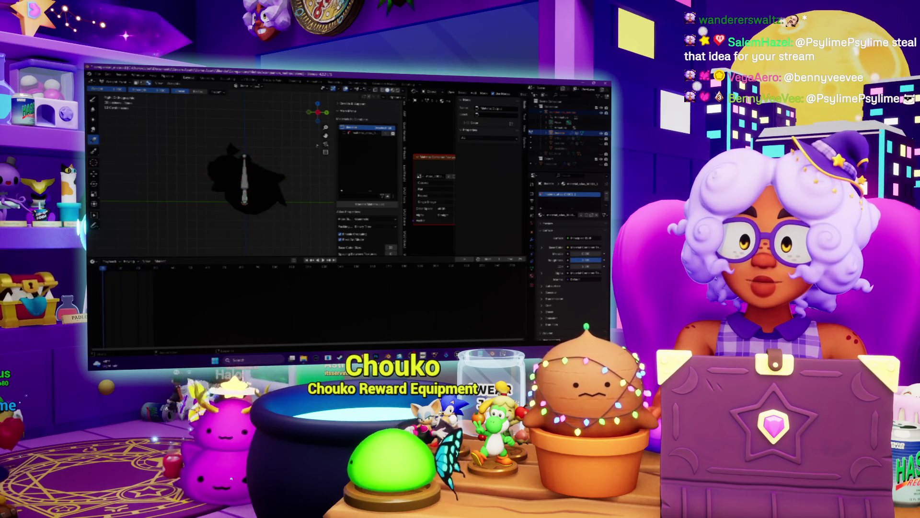
Step: Apply red-to-green weight gradients beside the mesh and replay the animation to check deformation
left_click_drag(247, 148, 247, 206)
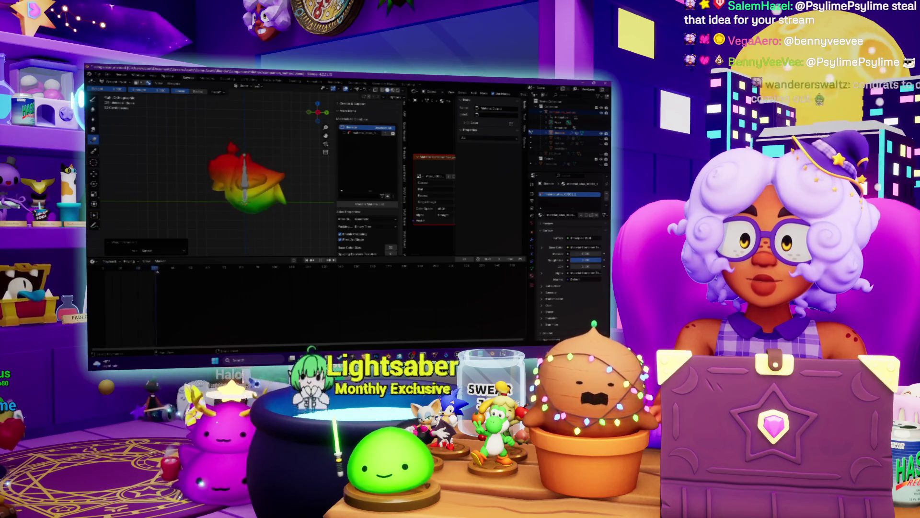
key("shift+Left")
left_click_drag(303, 139, 303, 182)
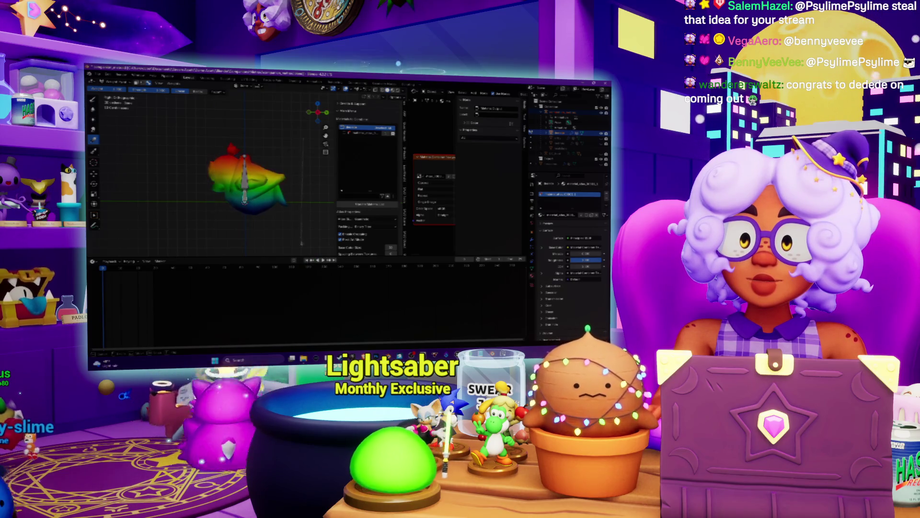
left_click_drag(301, 243, 301, 243)
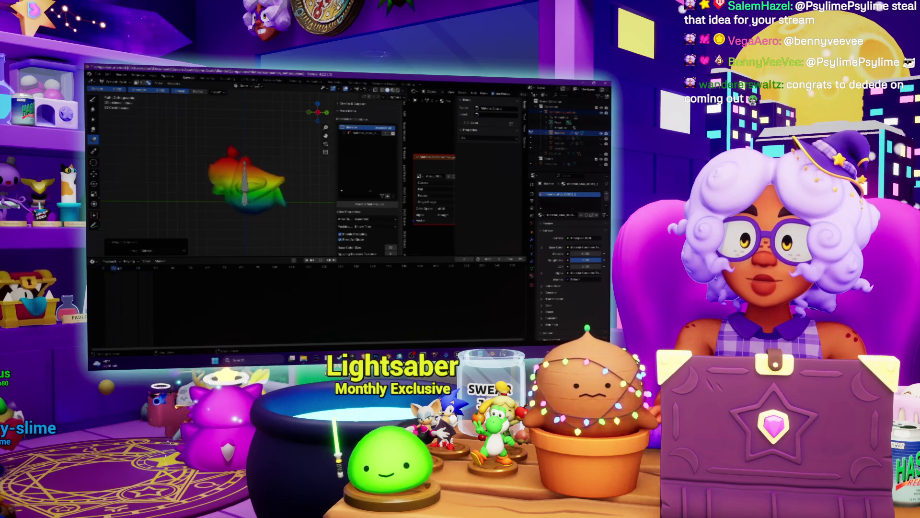
key("space")
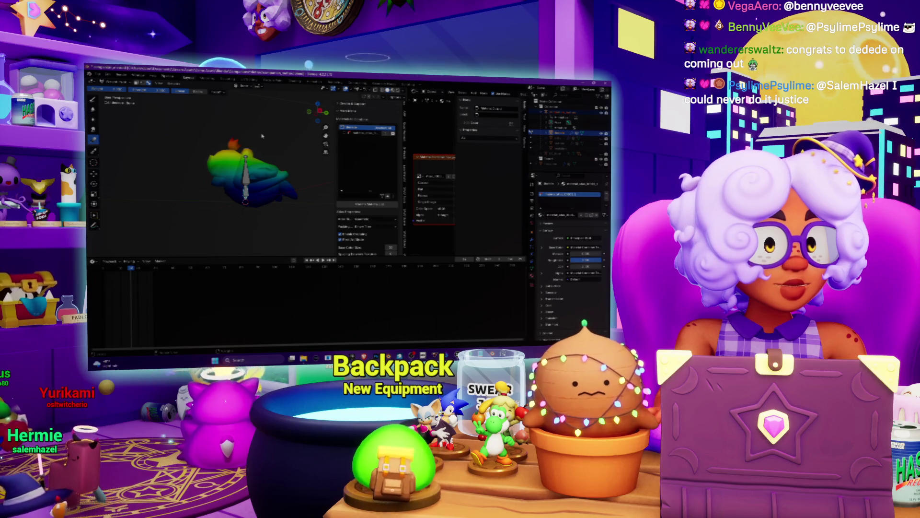
scroll(262, 136, "up", 2)
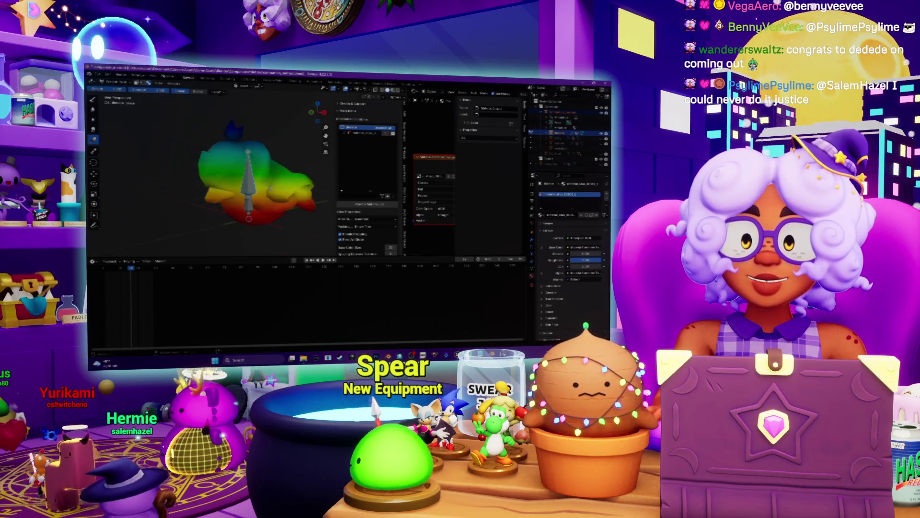
scroll(250, 183, "up", 3)
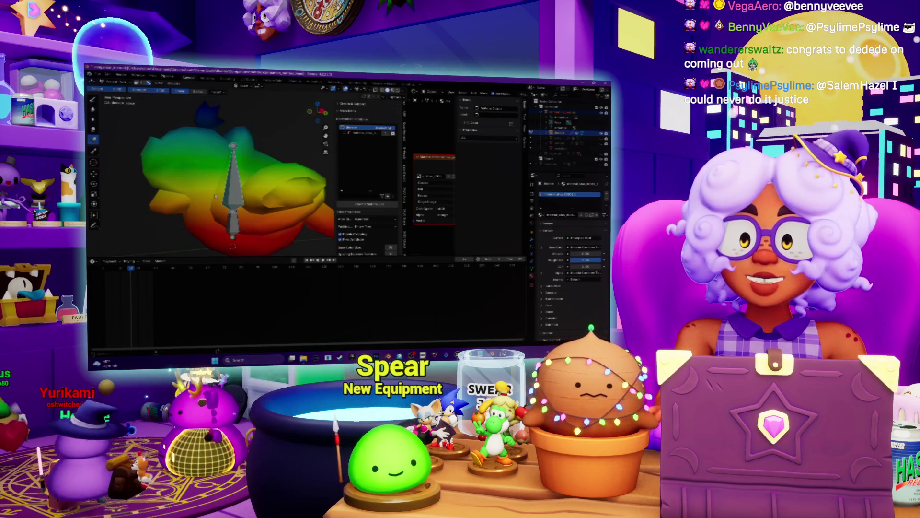
middle_click_drag(215, 195, 192, 201)
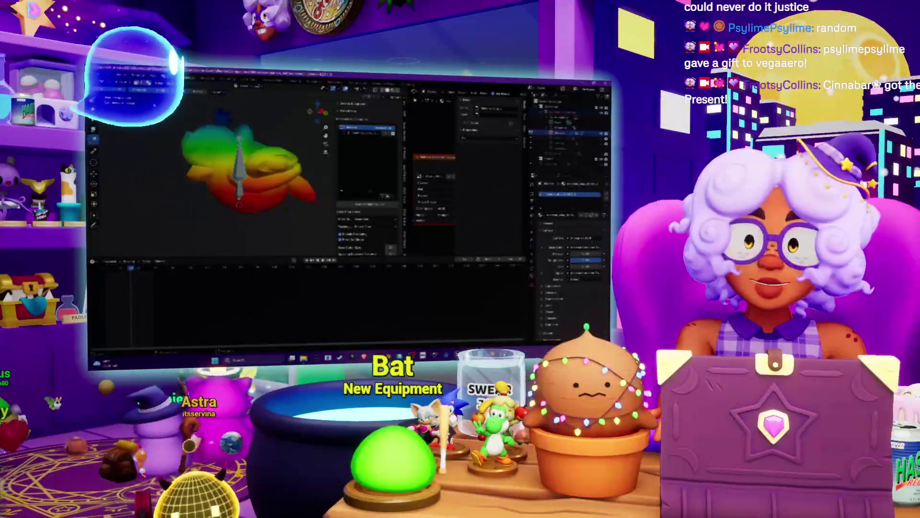
left_click(113, 83)
Step: Return to Object Mode, play the animation, start the music, and bring back the export browser
left_click(114, 89)
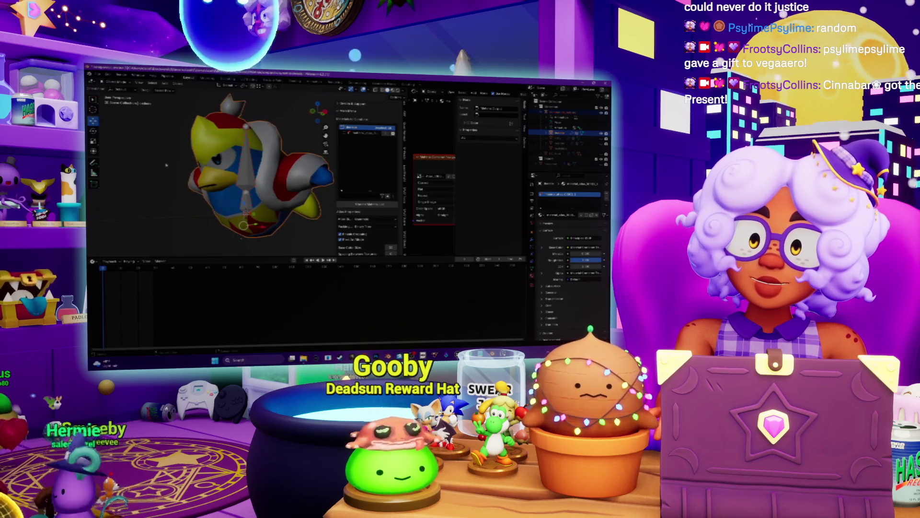
scroll(201, 173, "up", 10)
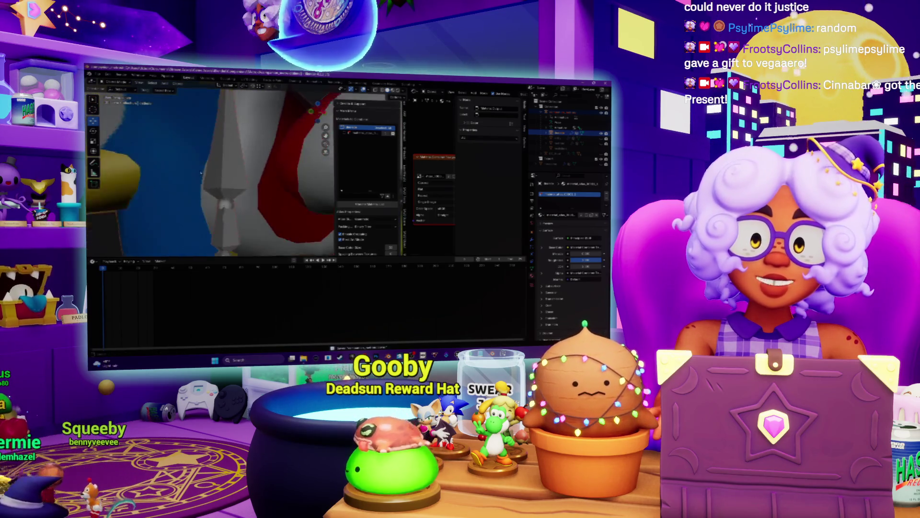
key("space")
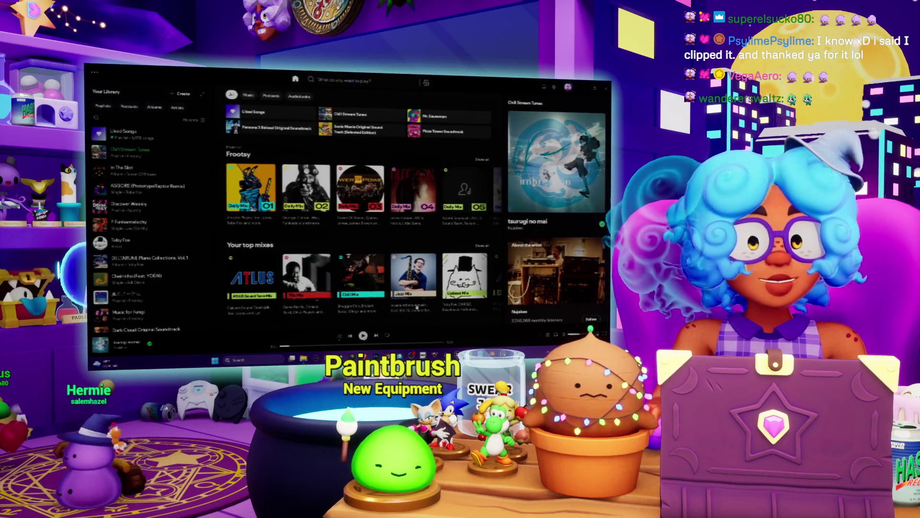
key("space")
left_click(583, 88)
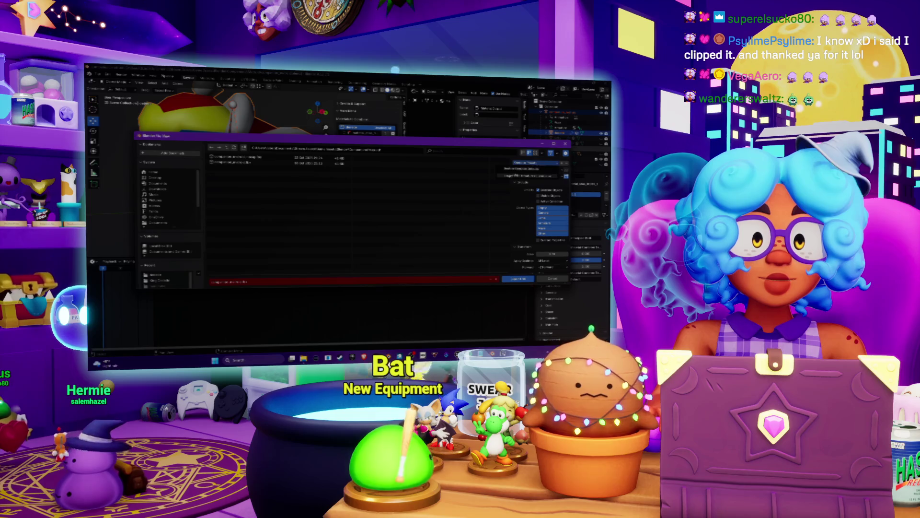
Step: Choose an FBX Path Mode option, review the Geometry and Armature settings, then change folders
scroll(523, 232, "down", 3)
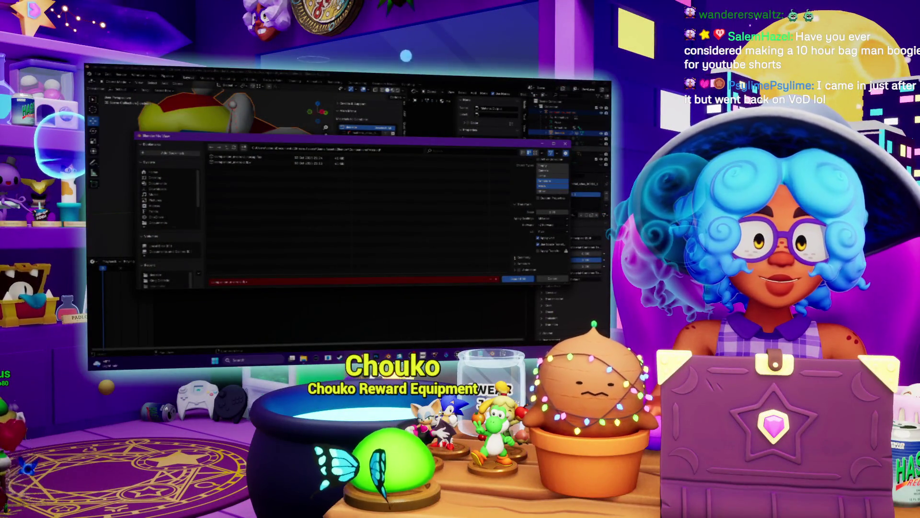
scroll(515, 257, "down", 2)
left_click(549, 244)
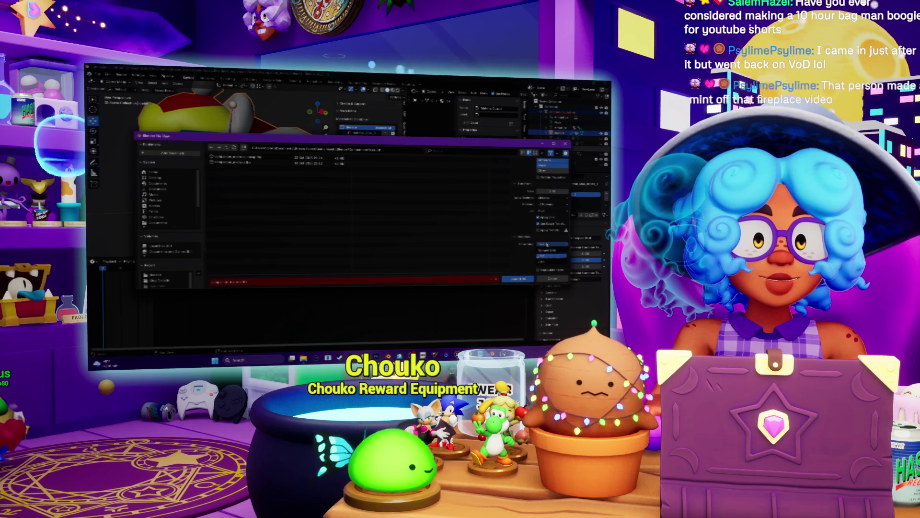
left_click(541, 263)
scroll(513, 266, "down", 3)
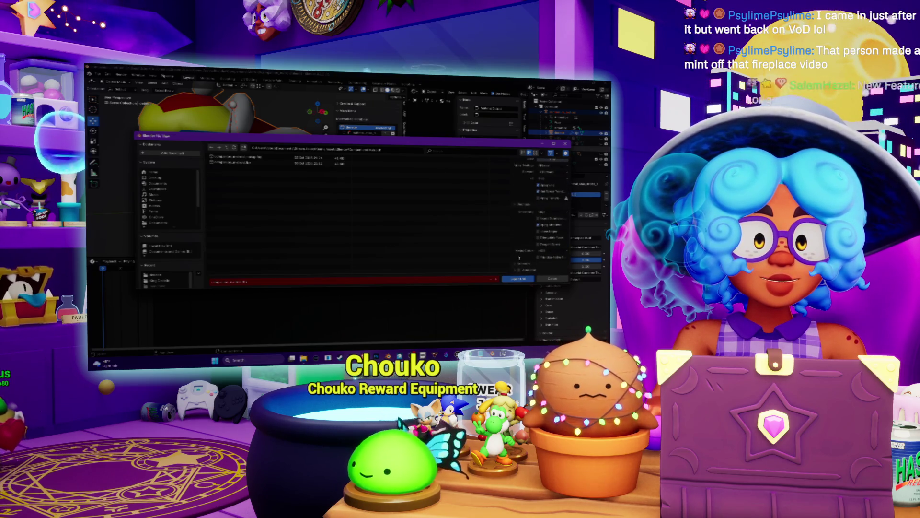
scroll(513, 265, "down", 3)
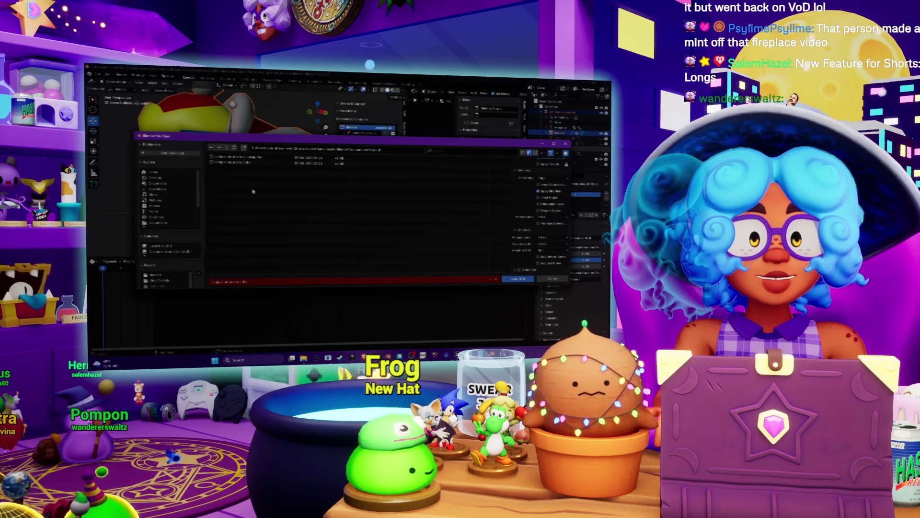
left_click(229, 149)
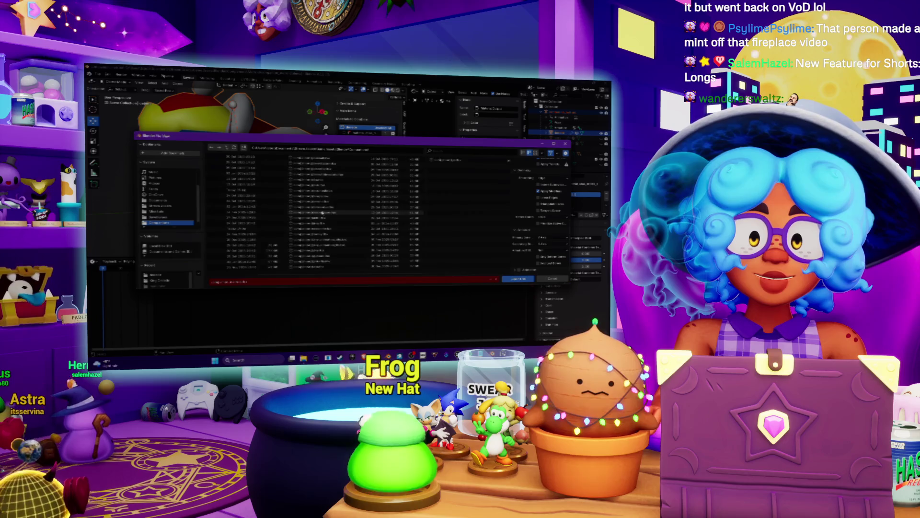
Step: Reuse an existing file's name, edit it with 'edch', and export the Dedede model there
left_click(369, 245)
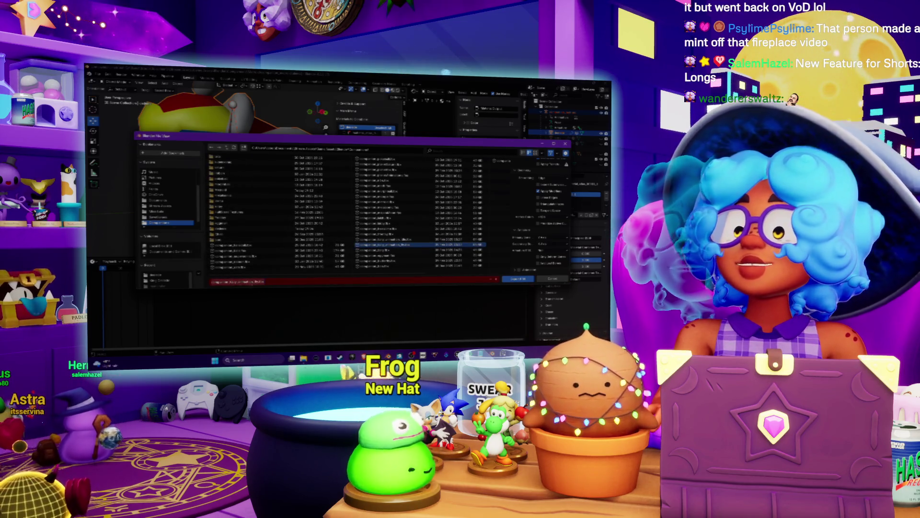
left_click(230, 245)
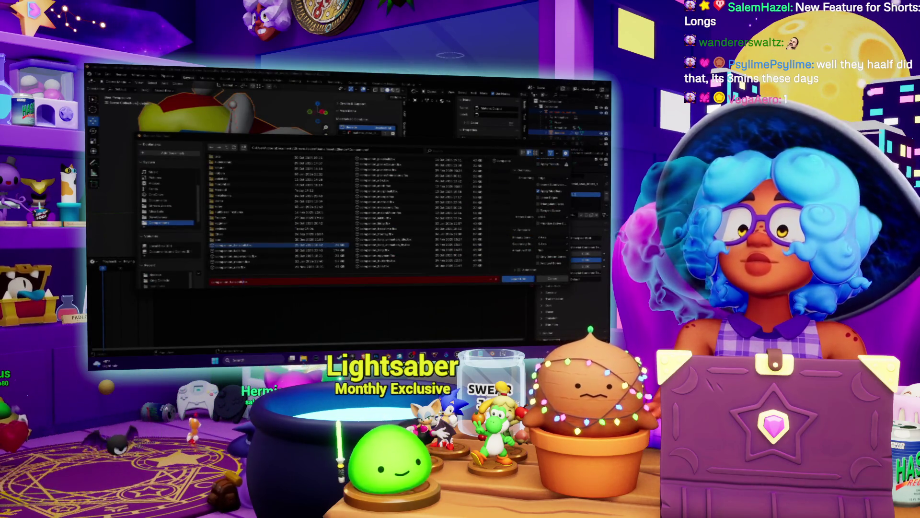
left_click(262, 145)
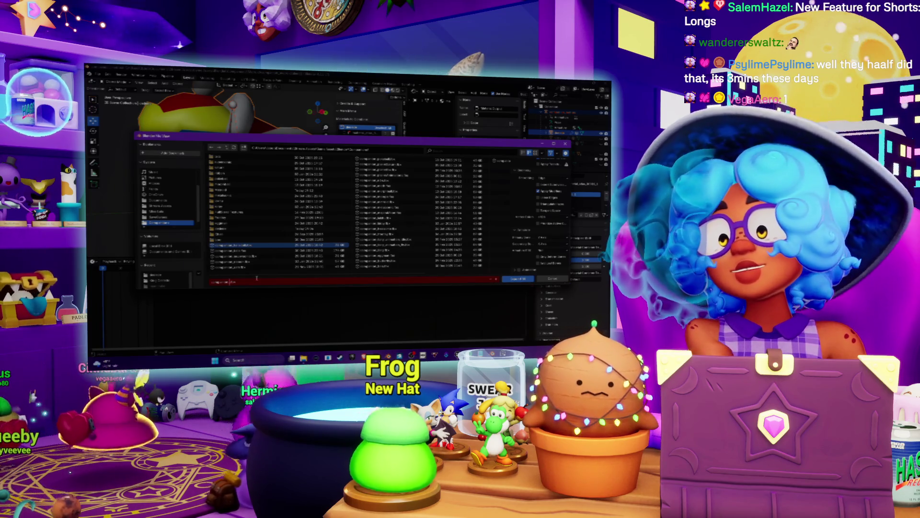
type("edch")
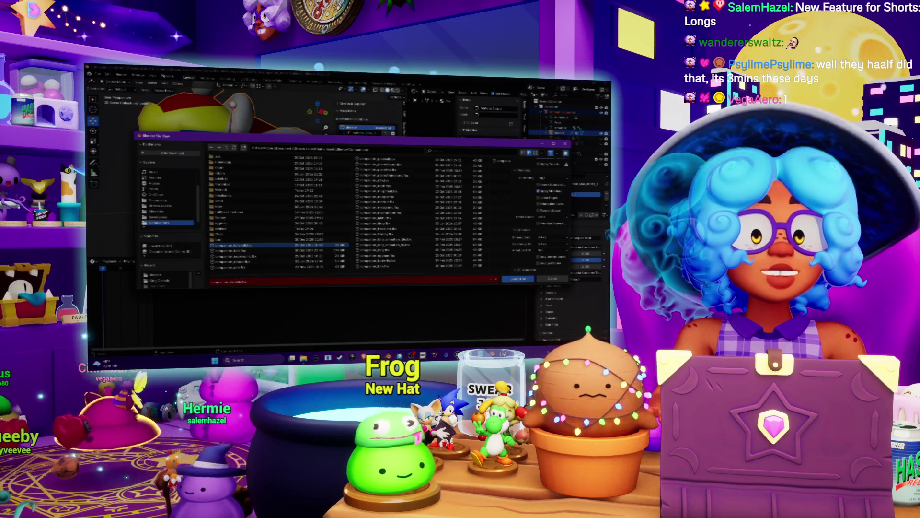
key("Return")
scroll(508, 210, "up", 5)
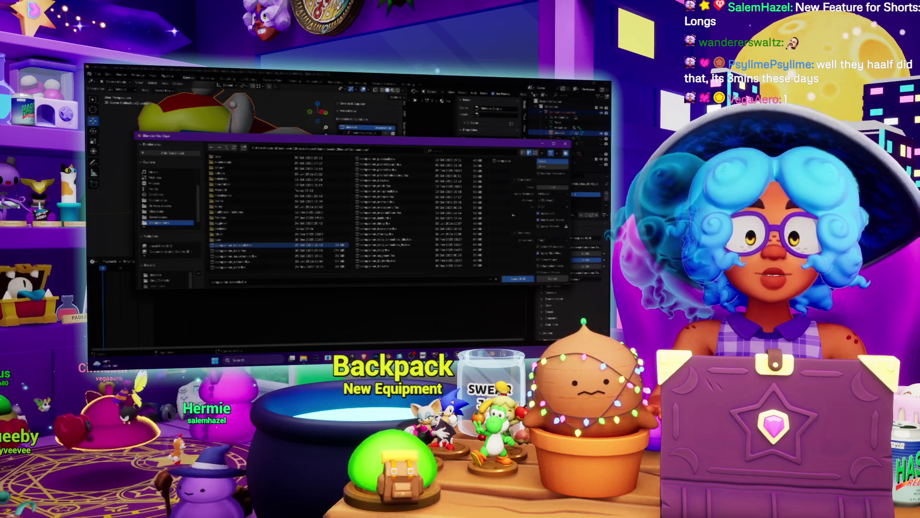
left_click(518, 279)
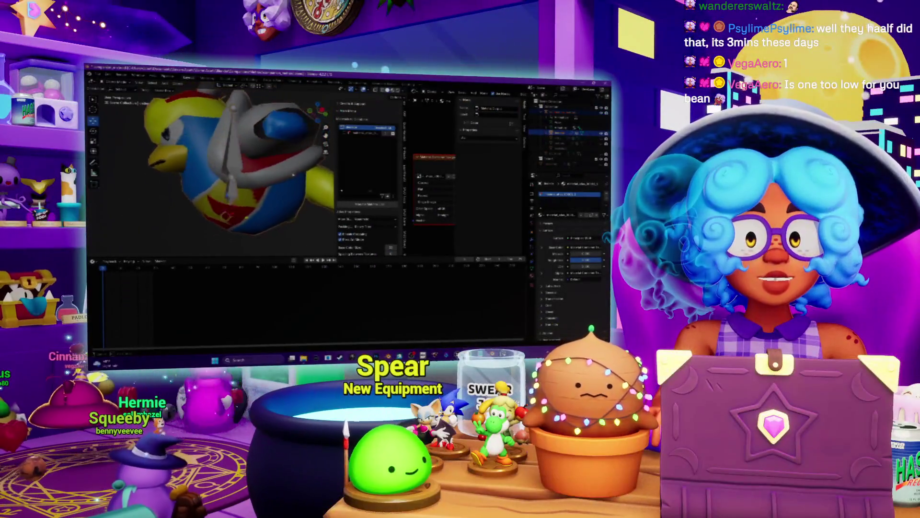
mouse_move(293, 174)
middle_mouse_down()
mouse_move(192, 187)
mouse_move(270, 183)
mouse_move(233, 175)
middle_mouse_up()
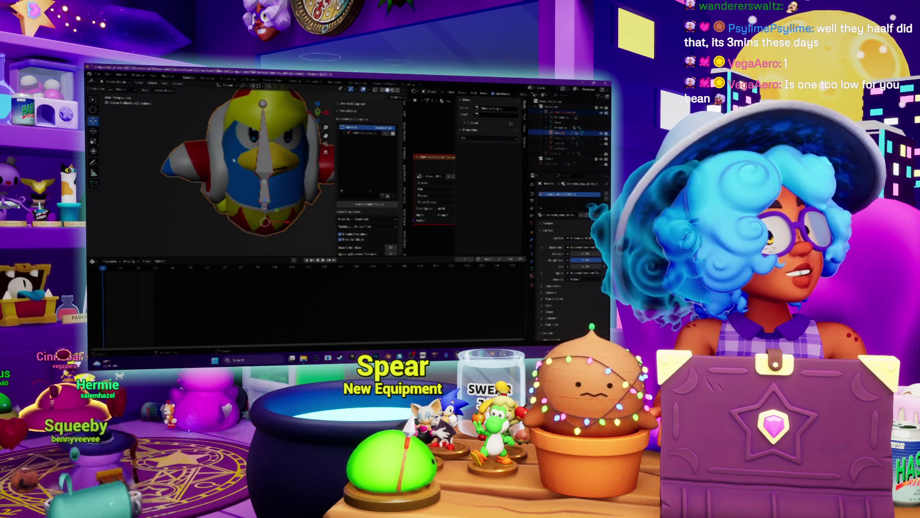
Step: Orbit the model to a three-quarter view, then check the dedede folder in File Explorer
scroll(233, 160, "down", 2)
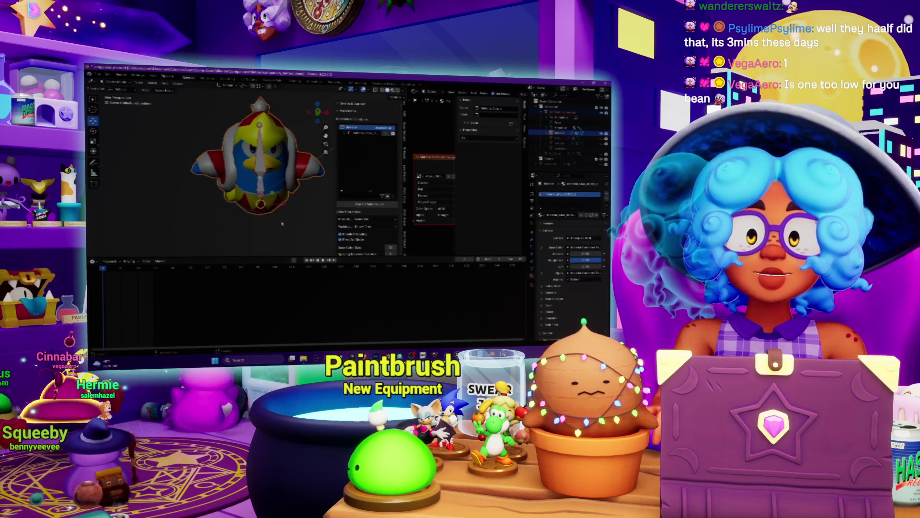
middle_click_drag(281, 223, 260, 224)
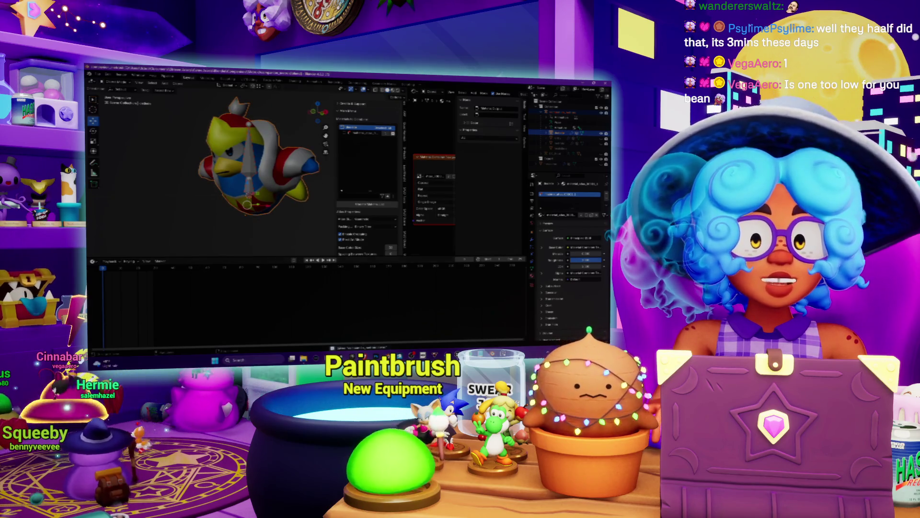
mouse_move(304, 358)
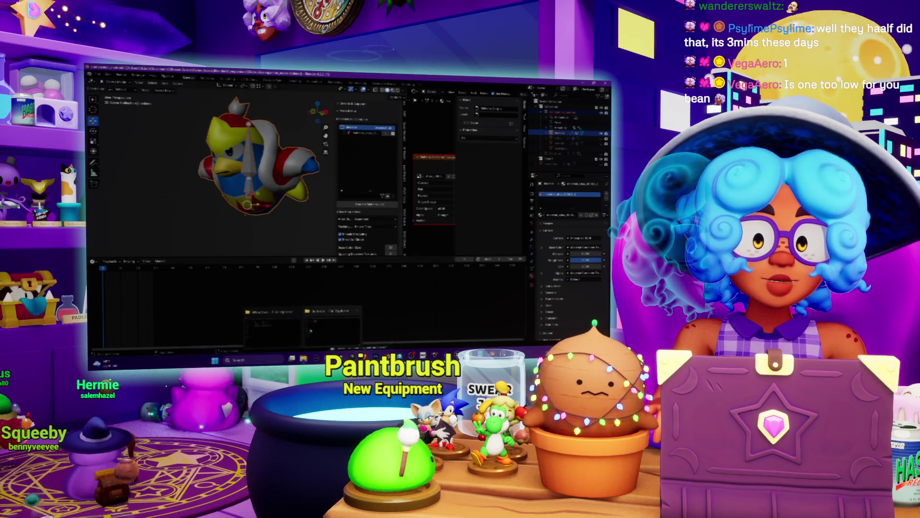
left_click(311, 330)
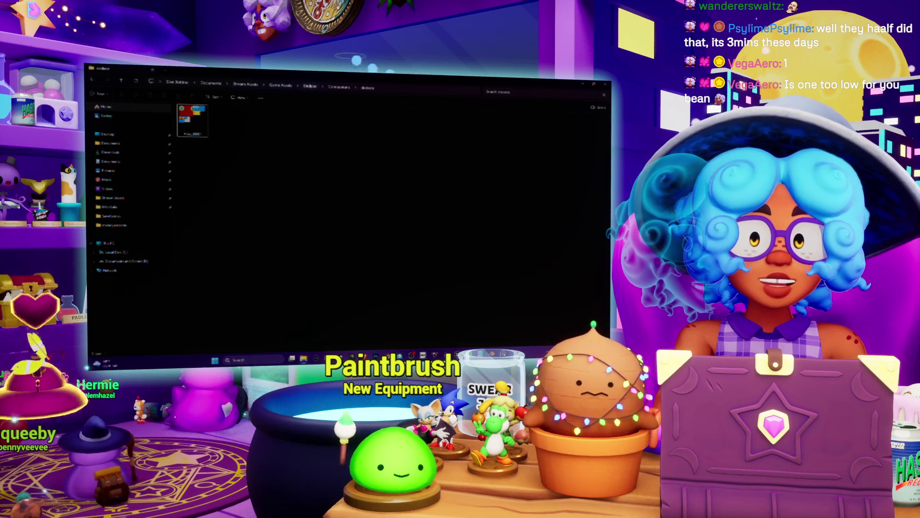
Step: Back in Blender, open the avatar scene from the recent files list
key("alt+Tab")
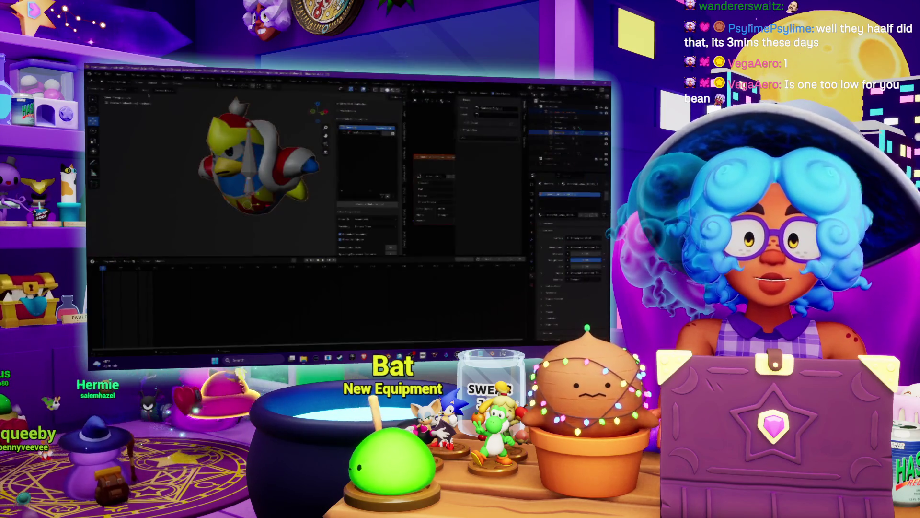
left_click(97, 74)
mouse_move(119, 97)
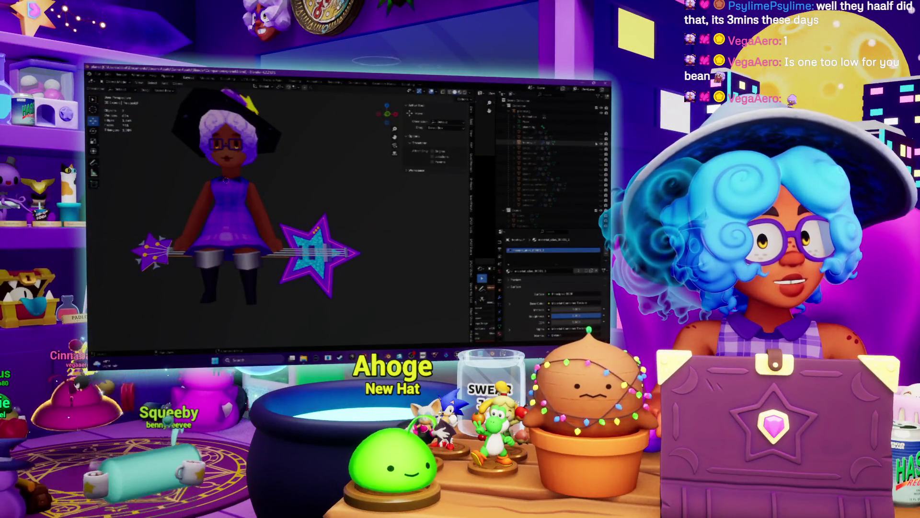
Step: Hide the witch avatar, unhide the other objects in the Outliner, and frame the round model
left_click(601, 144)
scroll(551, 158, "down", 5)
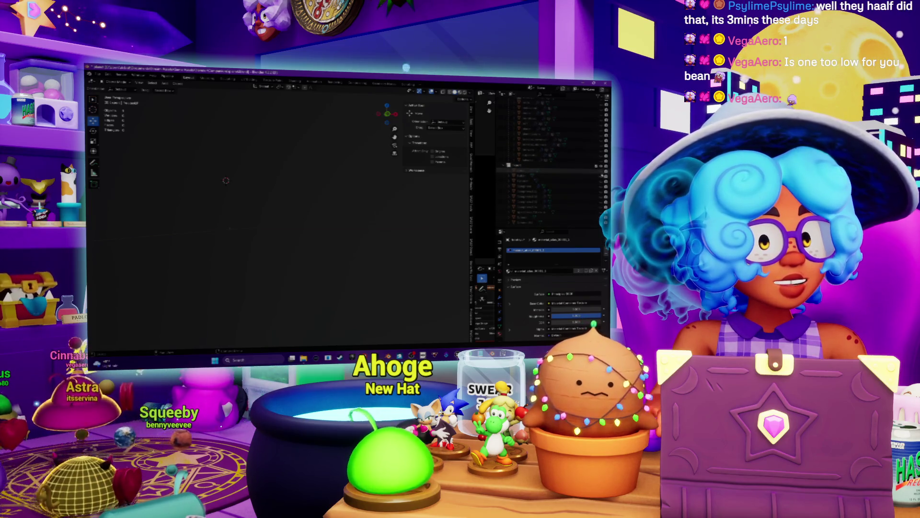
left_click(602, 186)
left_click_drag(602, 188, 604, 220)
key("KP_Decimal")
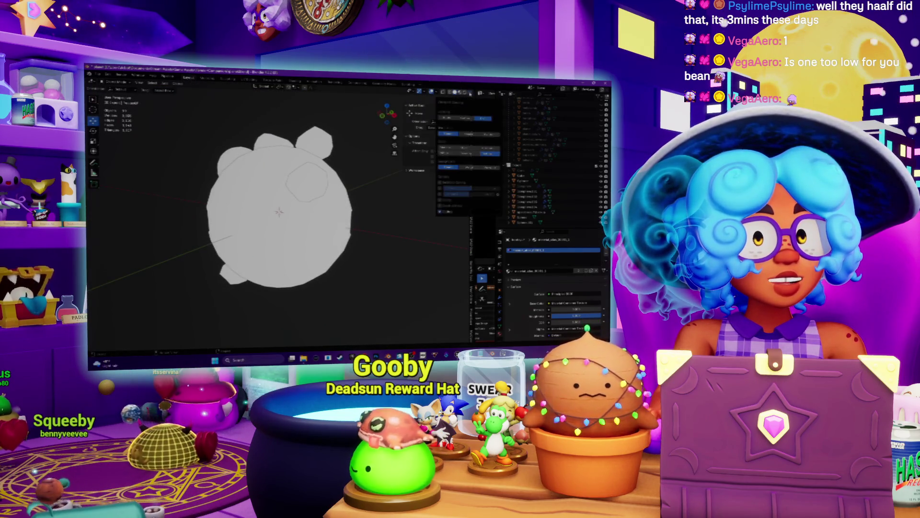
mouse_move(278, 220)
middle_mouse_down()
mouse_move(285, 171)
mouse_move(282, 209)
middle_mouse_up()
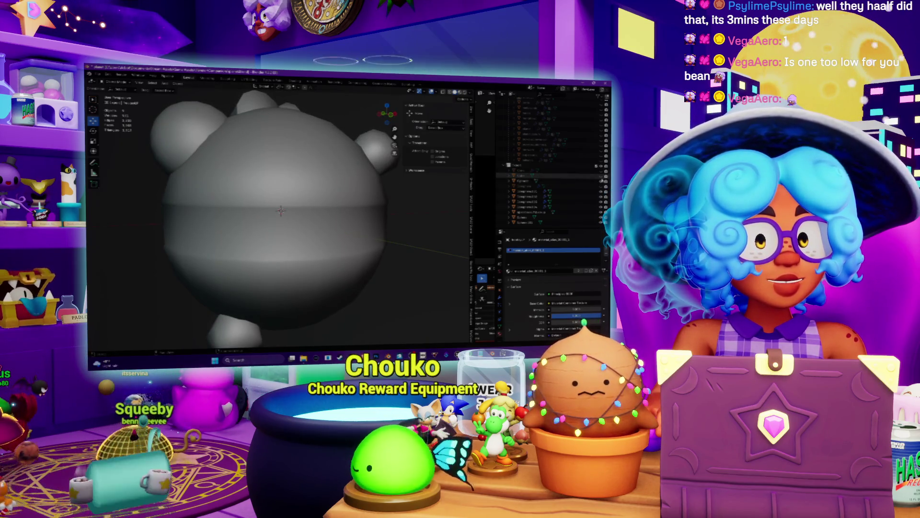
key("ctrl+v")
Step: Switch the viewport to Material Preview to show the model's green colours, viewing from above
left_click(599, 212)
mouse_move(316, 216)
middle_mouse_down()
mouse_move(325, 208)
mouse_move(288, 213)
middle_mouse_up()
scroll(321, 211, "down", 3)
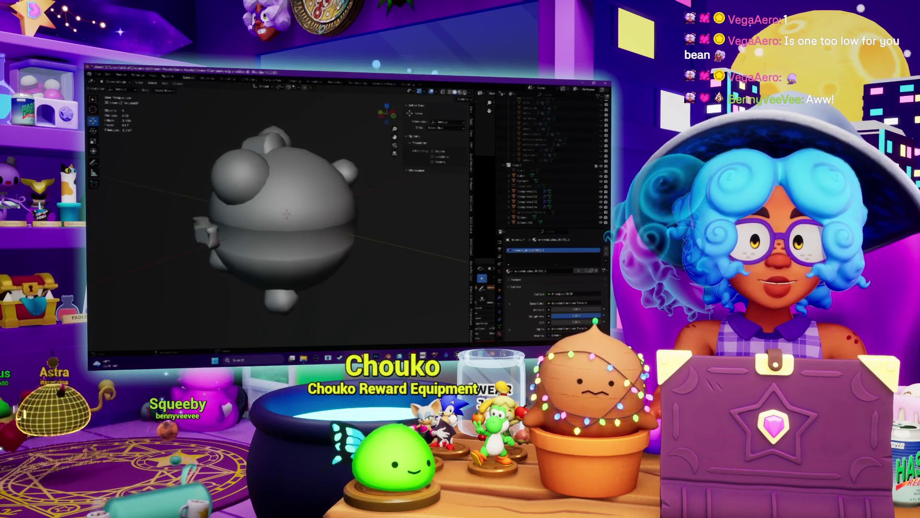
left_click(469, 92)
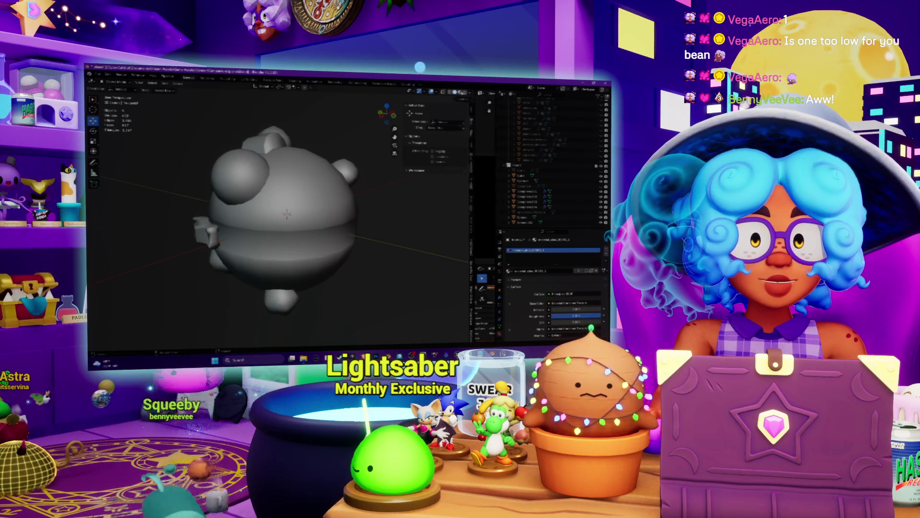
left_click(460, 93)
middle_click_drag(364, 183, 398, 158)
mouse_move(288, 211)
middle_mouse_down()
mouse_move(298, 206)
mouse_move(288, 190)
mouse_move(273, 197)
middle_mouse_up()
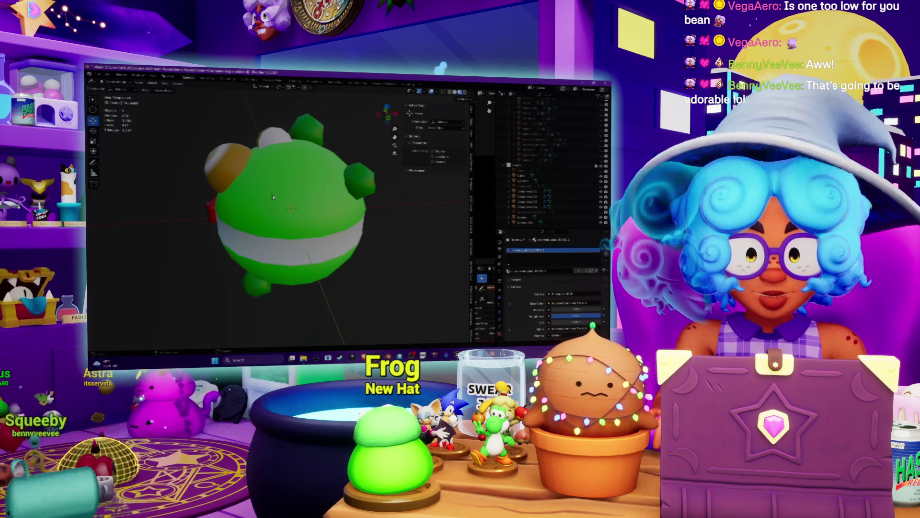
Step: Zoom in on the side of the green model, then switch to the Spotify window
scroll(249, 202, "up", 3)
mouse_move(249, 202)
middle_mouse_down()
mouse_move(228, 194)
mouse_move(401, 212)
mouse_move(233, 207)
middle_mouse_up()
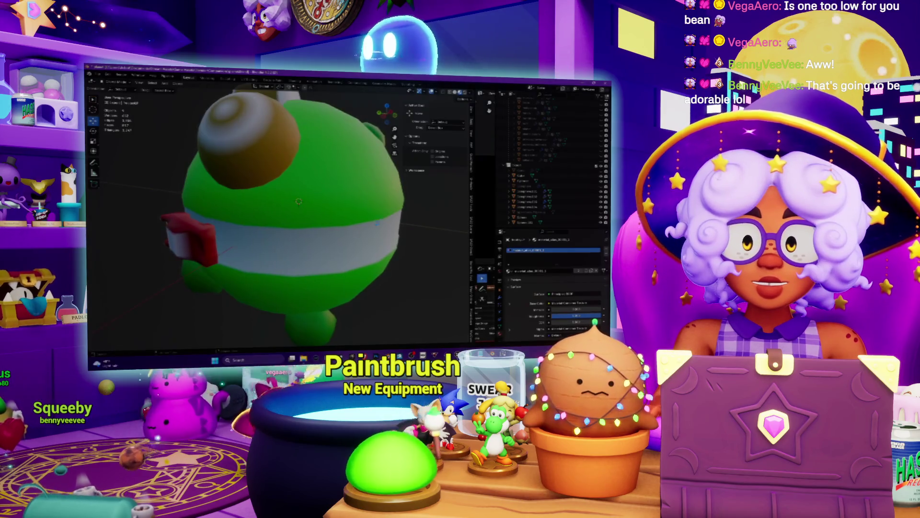
key("alt+Tab")
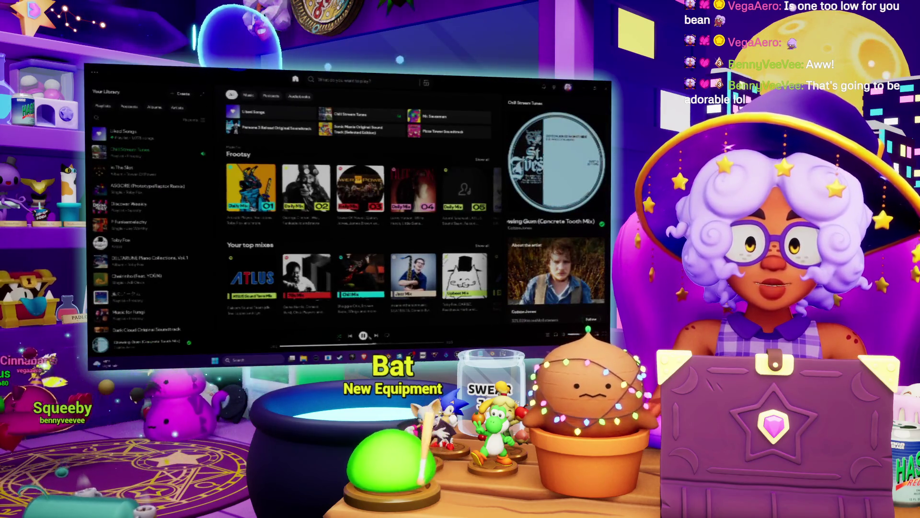